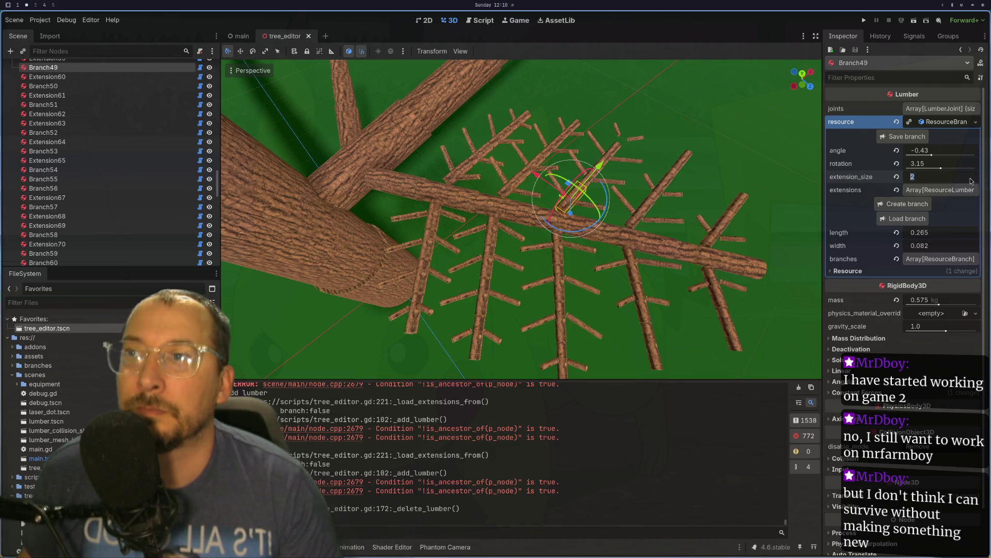
Set extension_size to 3 on both Branch49 and Branch40.
click(953, 167)
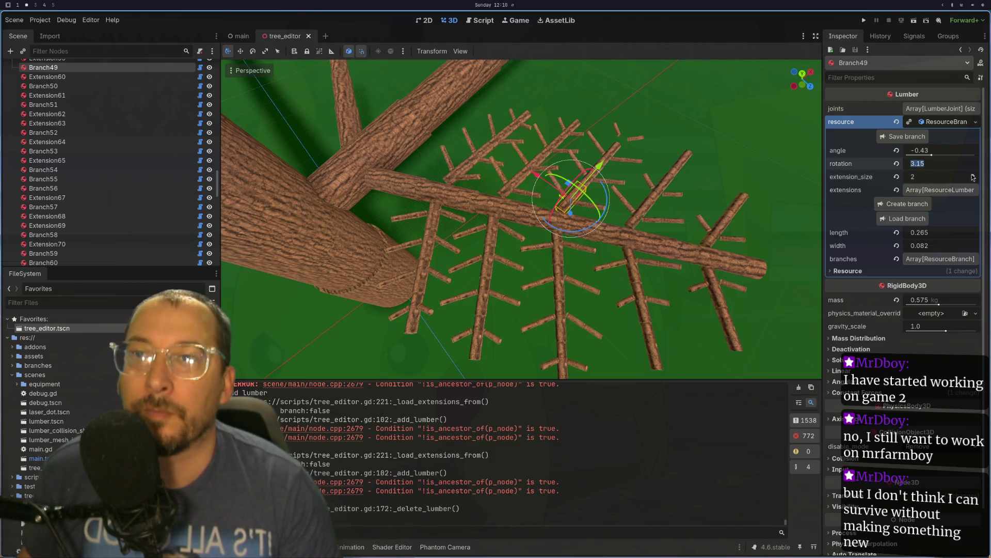
click(973, 176)
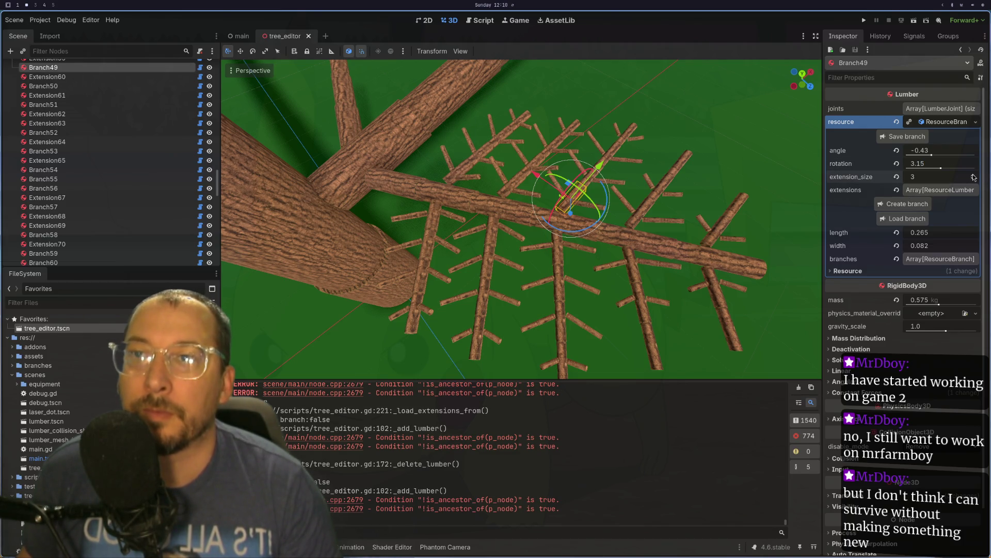
click(565, 248)
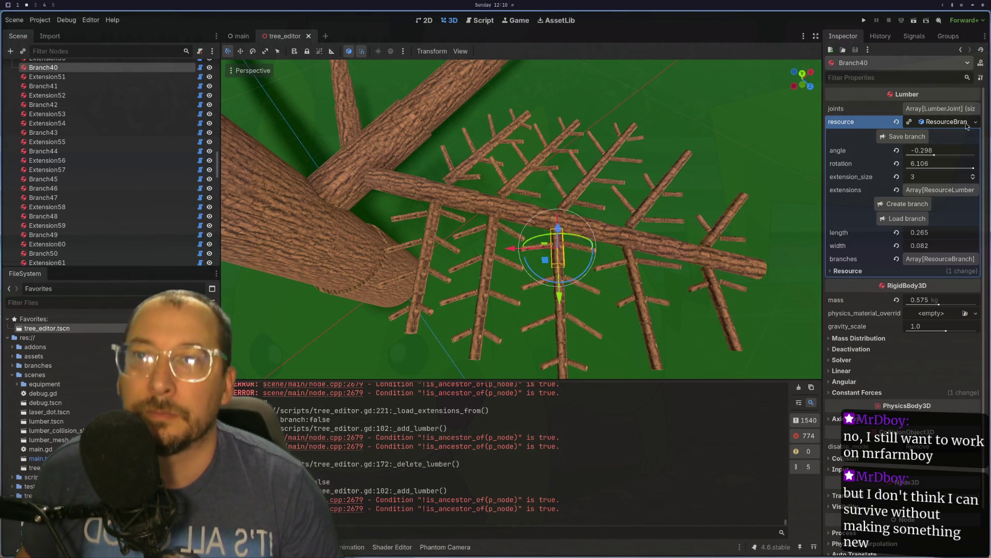
click(973, 177)
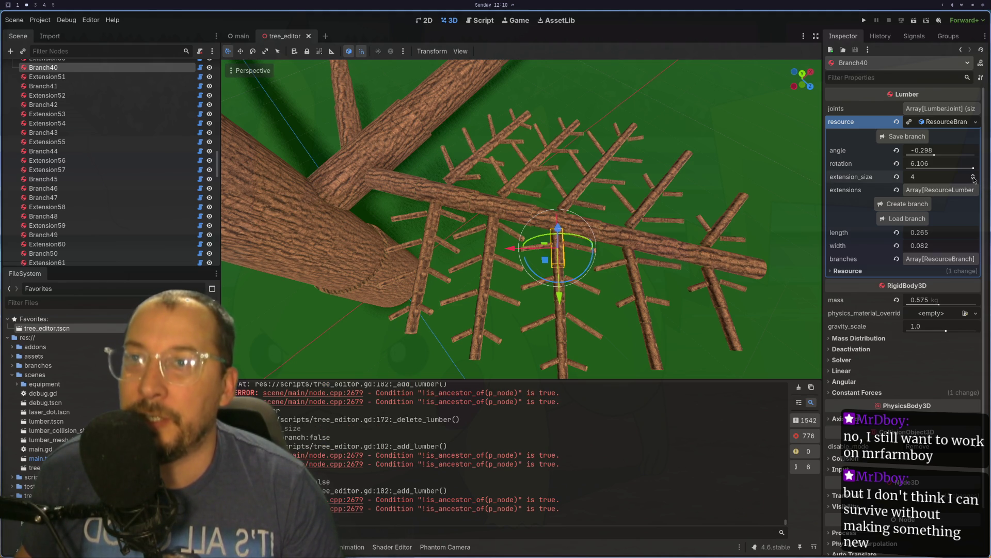
click(973, 177)
click(974, 179)
click(973, 178)
click(973, 179)
click(974, 175)
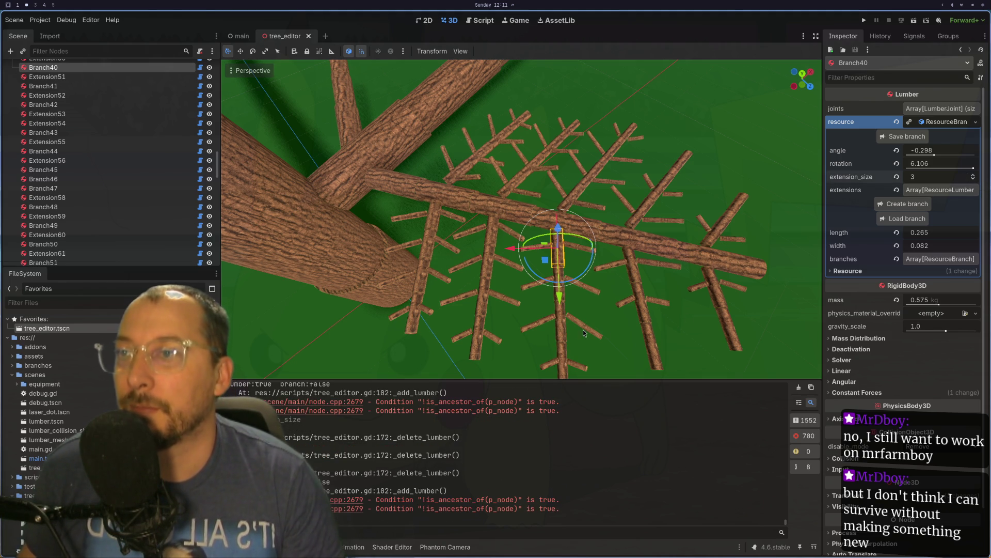
Lower Branch44's extension_size to strip its extensions.
click(554, 322)
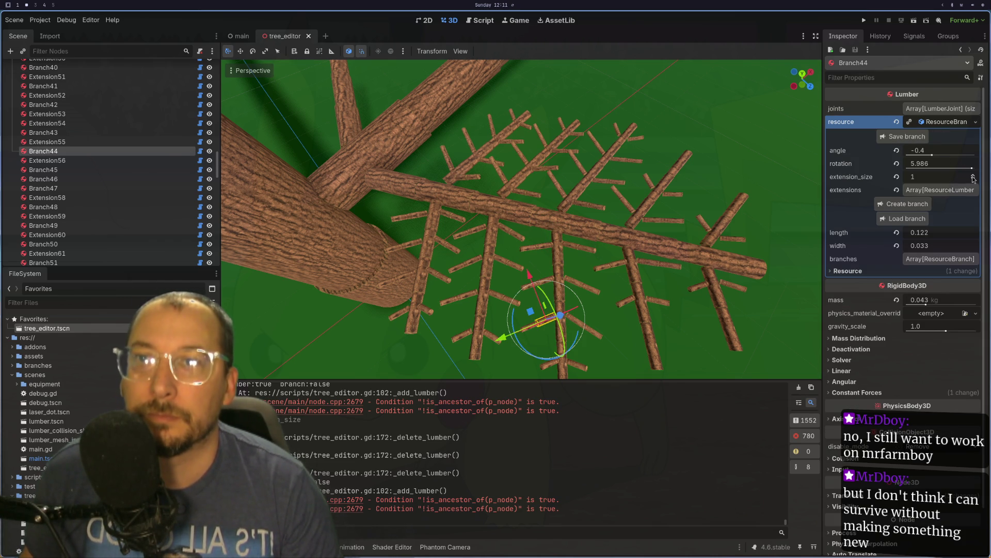
key(shift+Tab)
key(Tab)
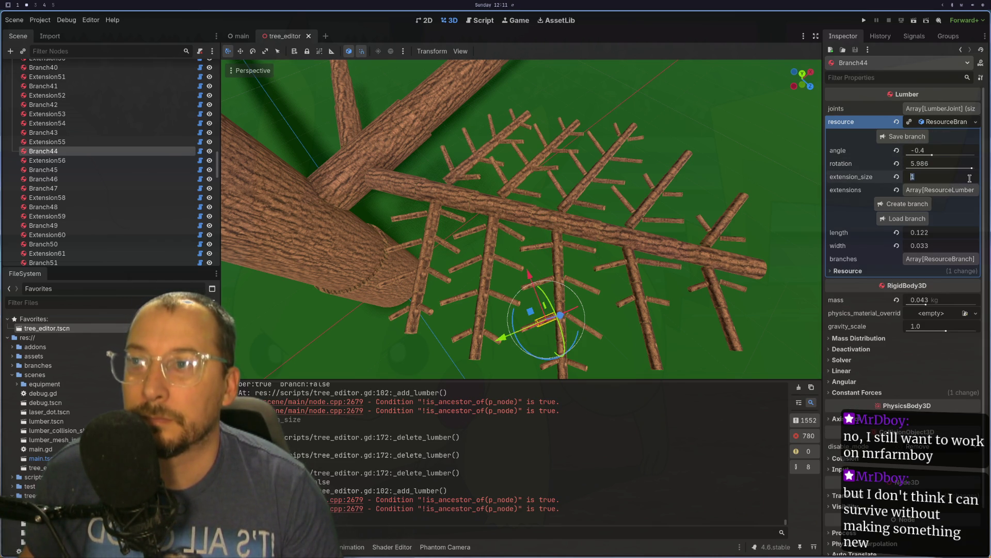
key(shift+Tab)
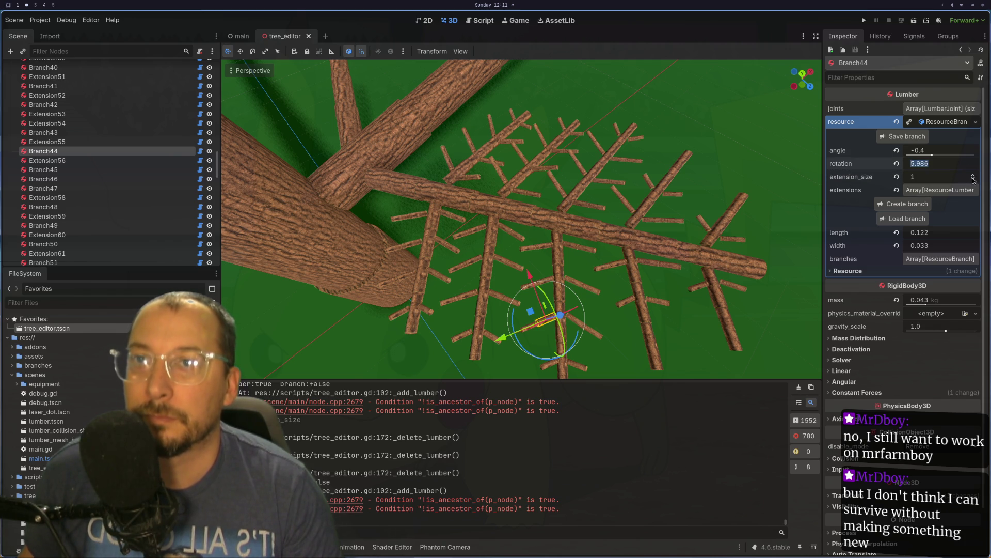
click(974, 179)
click(564, 328)
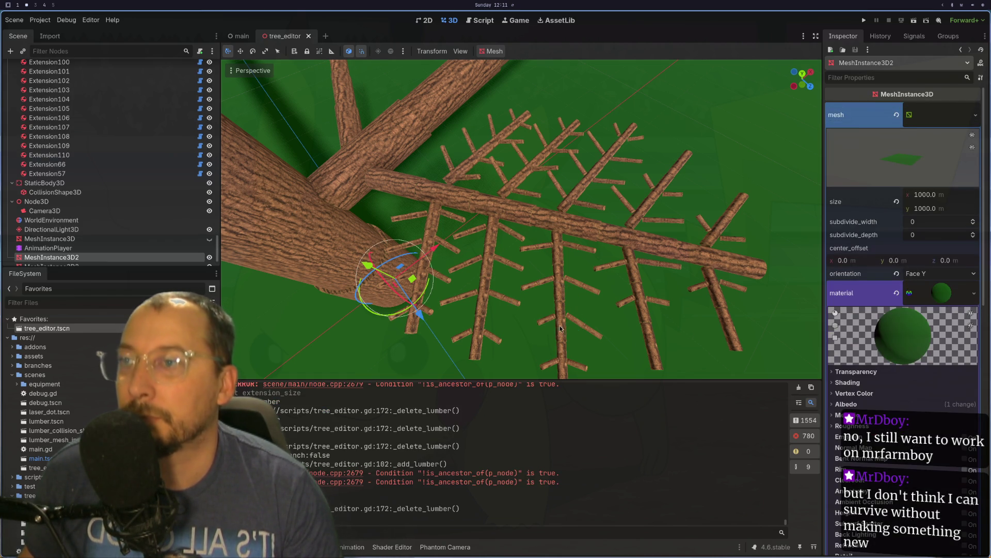
Set Branch43's extension_size to 0 and inspect Branch53's branch resource.
click(576, 321)
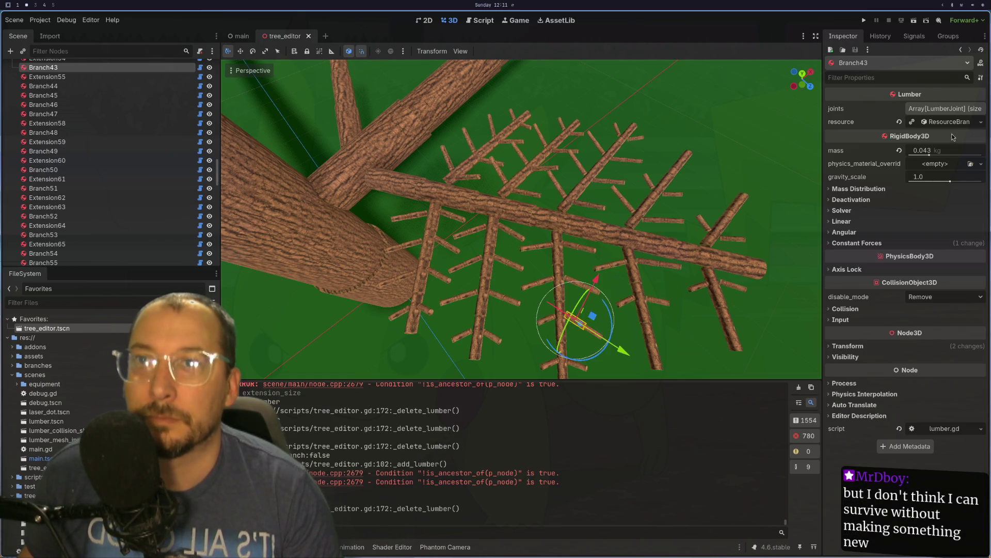
click(955, 124)
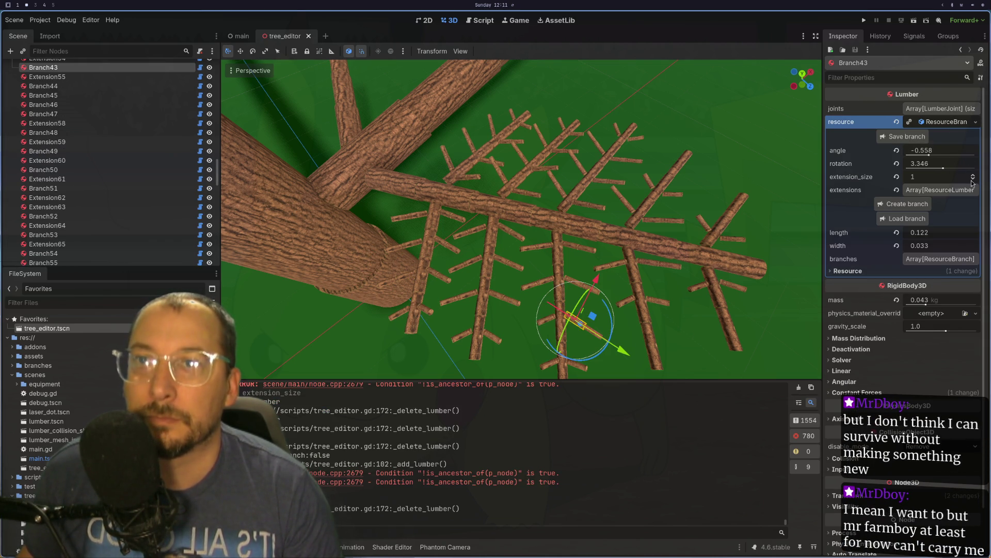
click(973, 179)
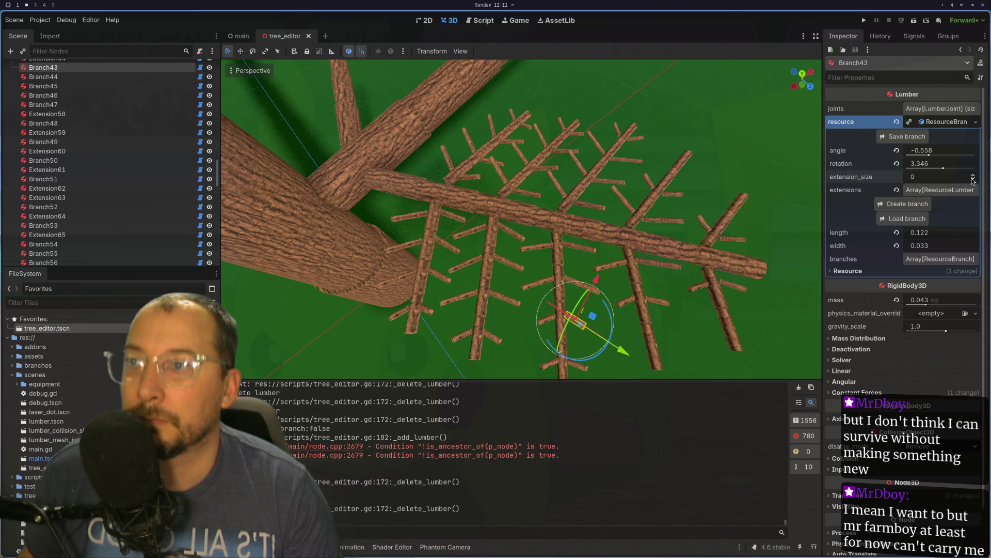
click(602, 149)
click(973, 122)
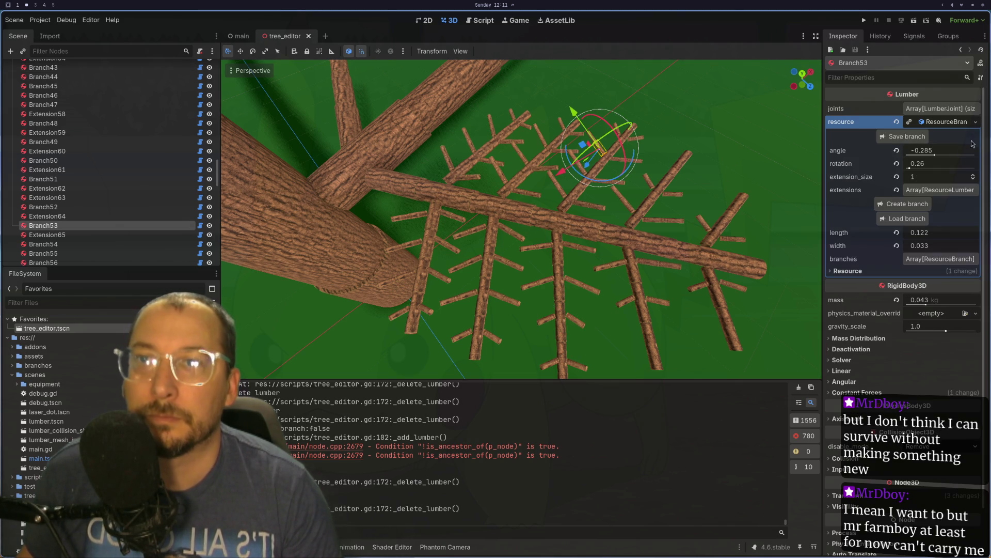
Set Branch52's extension_size to 0, then select the TreeEditor root node.
click(638, 167)
click(624, 165)
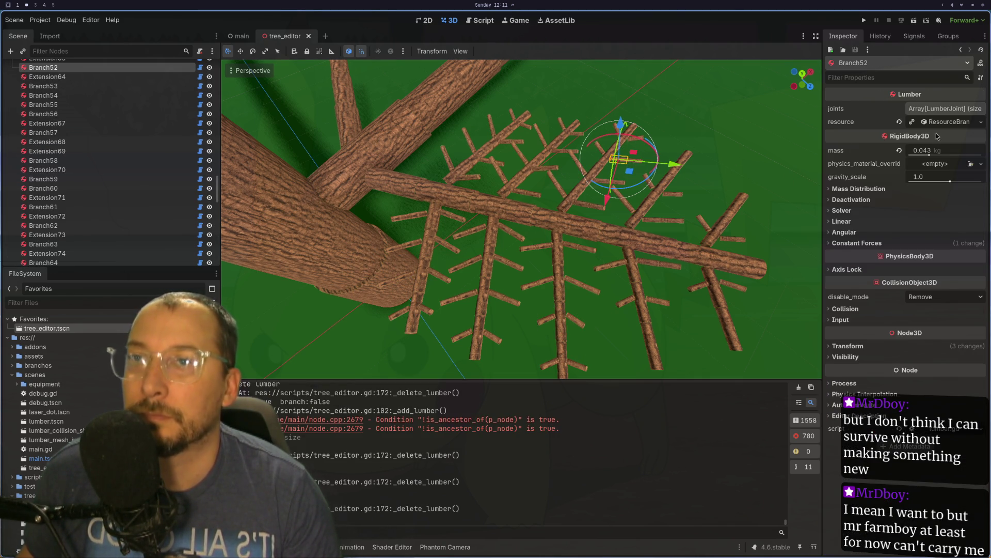
click(961, 124)
click(975, 179)
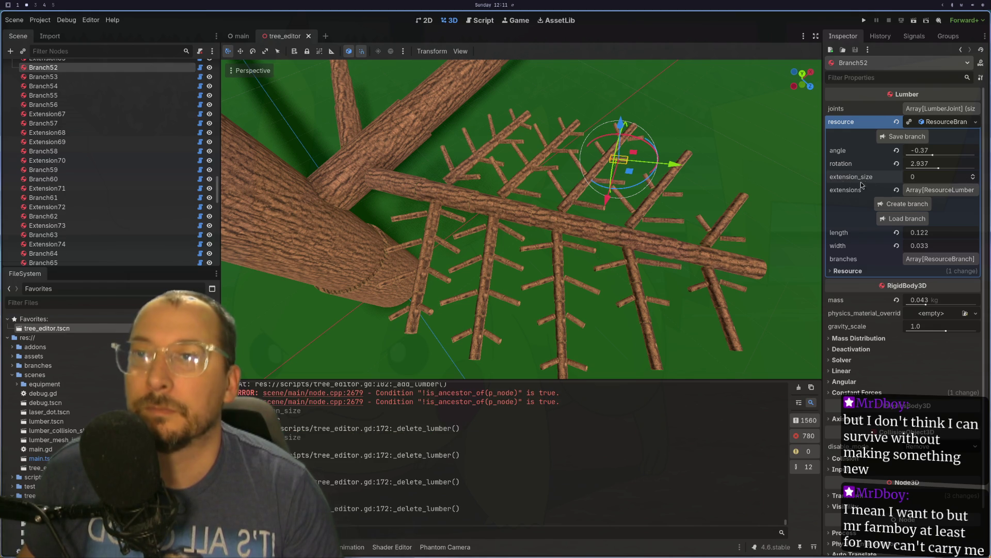
scroll(144, 84, up, 5)
scroll(144, 85, up, 3)
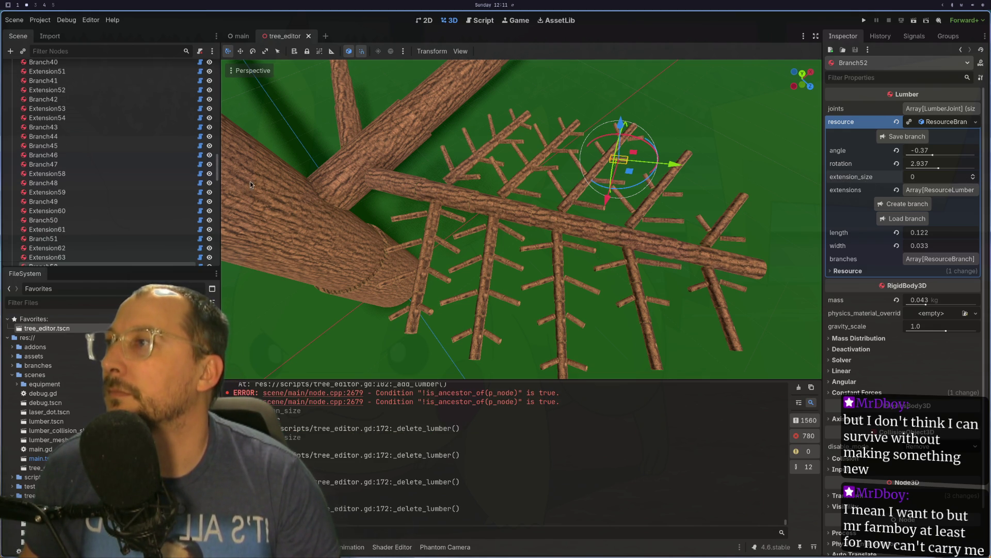
scroll(103, 155, up, 15)
click(34, 67)
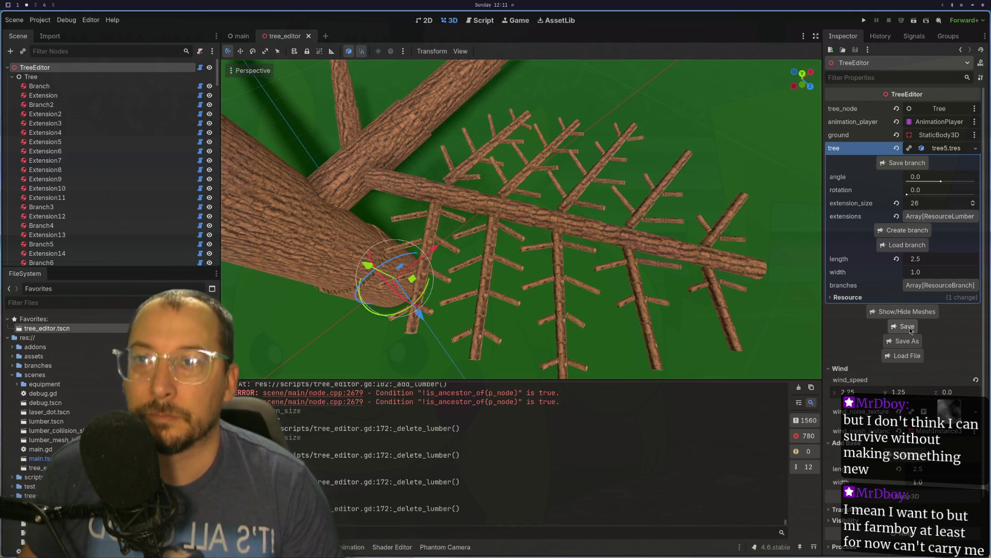
Save the edited tree and reload the tree editor scene.
click(909, 327)
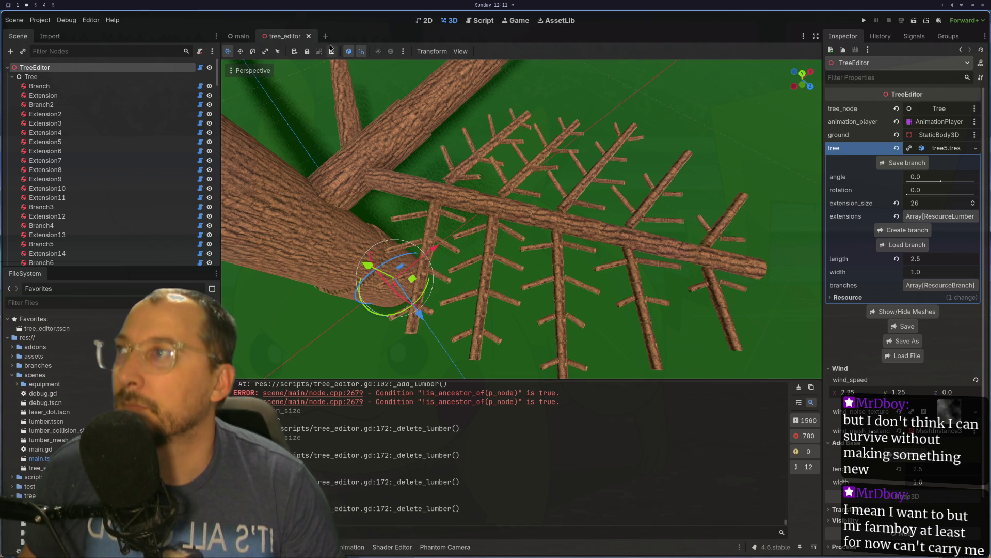
click(307, 36)
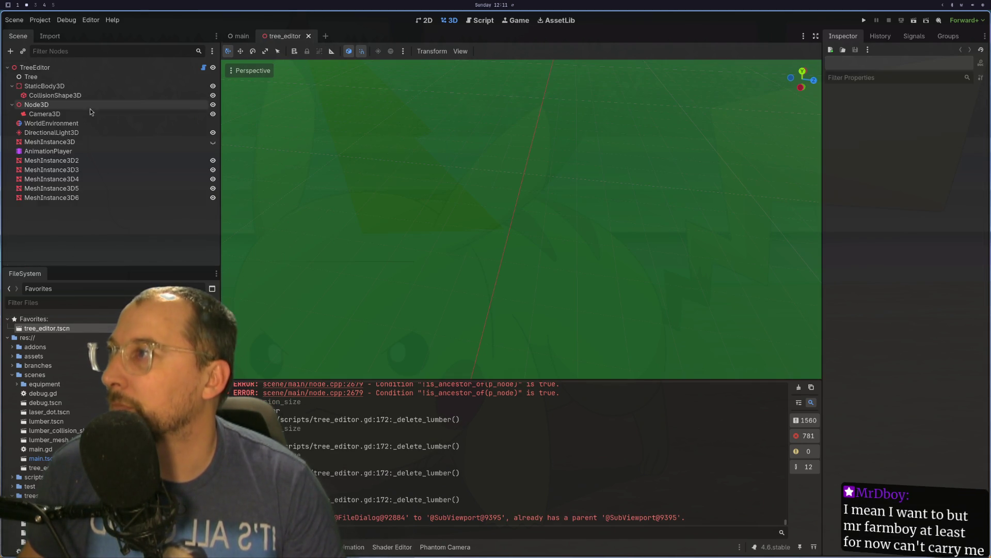
click(73, 68)
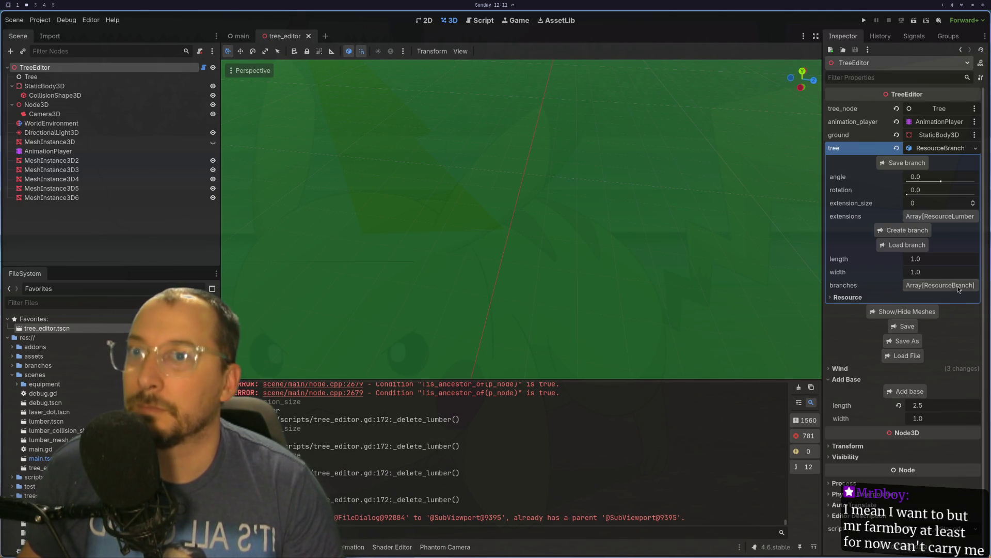
Load tree5.tres into TreeEditor and view the rebuilt tree upright.
click(895, 355)
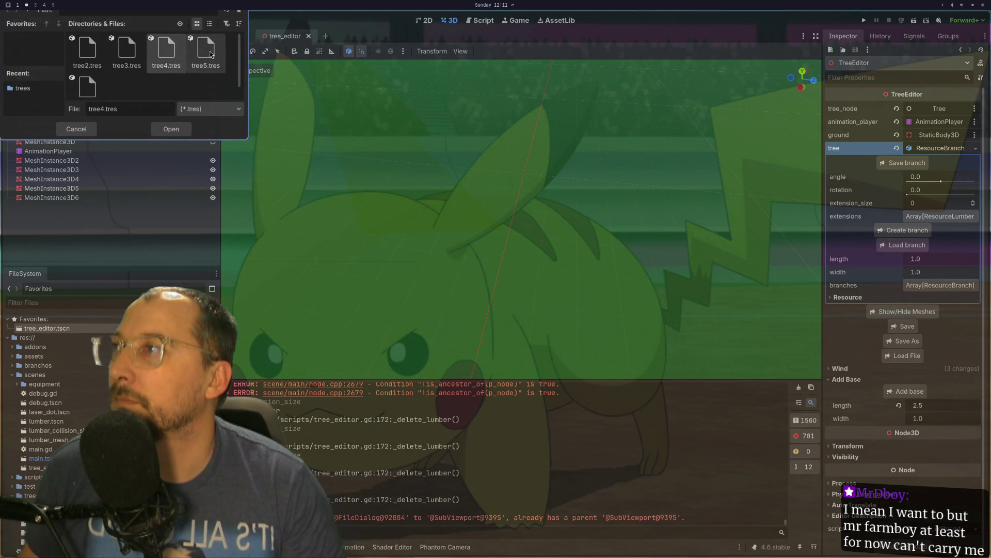
click(206, 52)
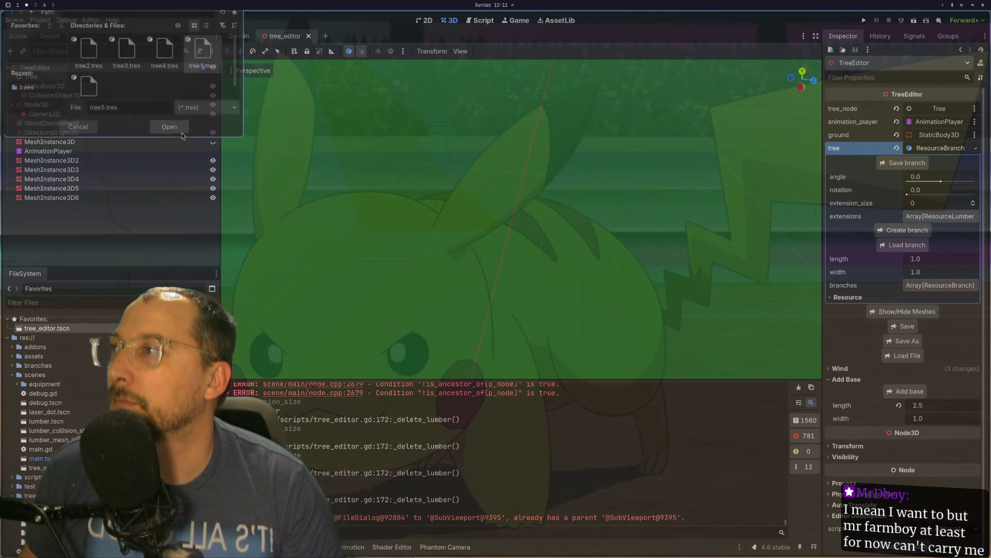
click(181, 132)
mouse_move(654, 223)
mouse_down()
mouse_move(590, 181)
mouse_move(555, 122)
mouse_up()
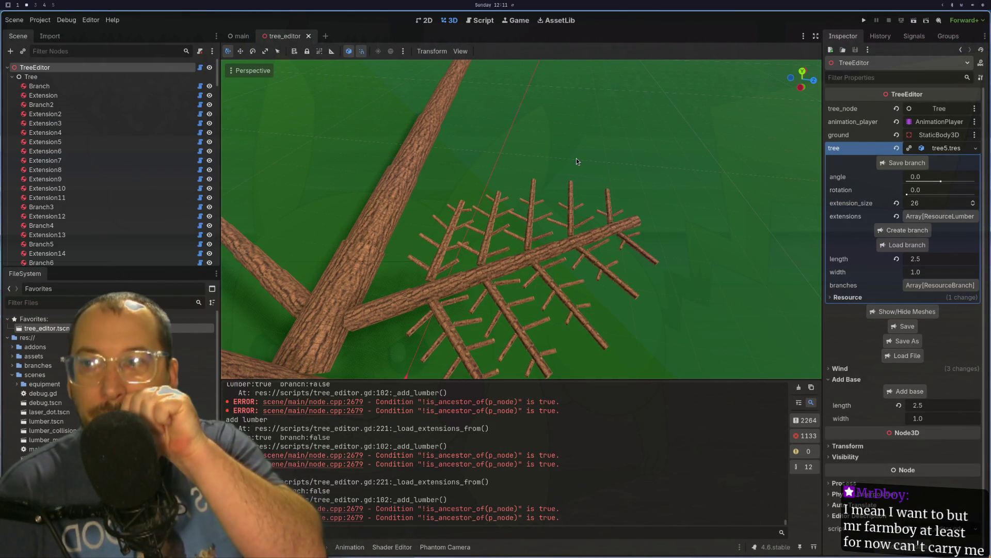
scroll(705, 224, down, 3)
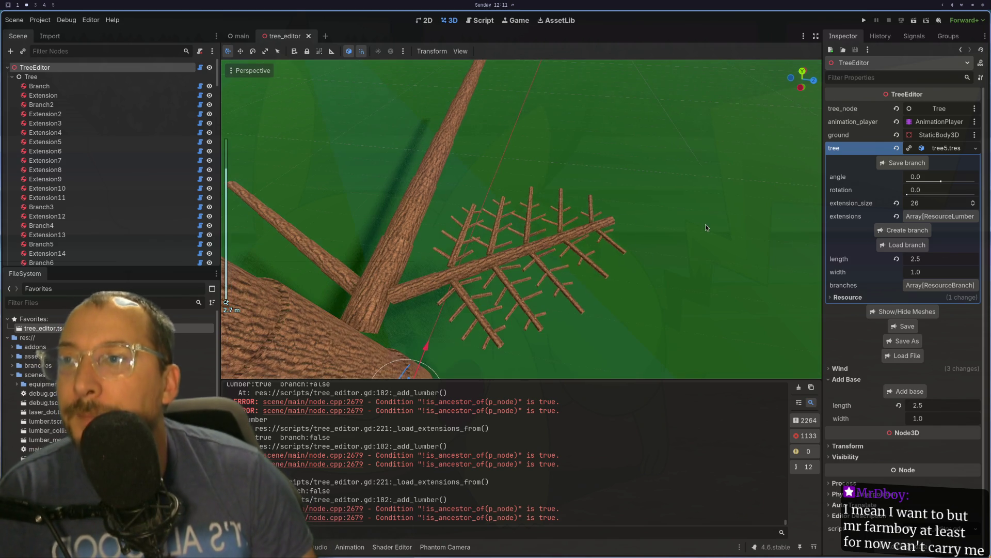
mouse_move(702, 223)
mouse_down()
mouse_move(723, 206)
mouse_move(745, 225)
mouse_up()
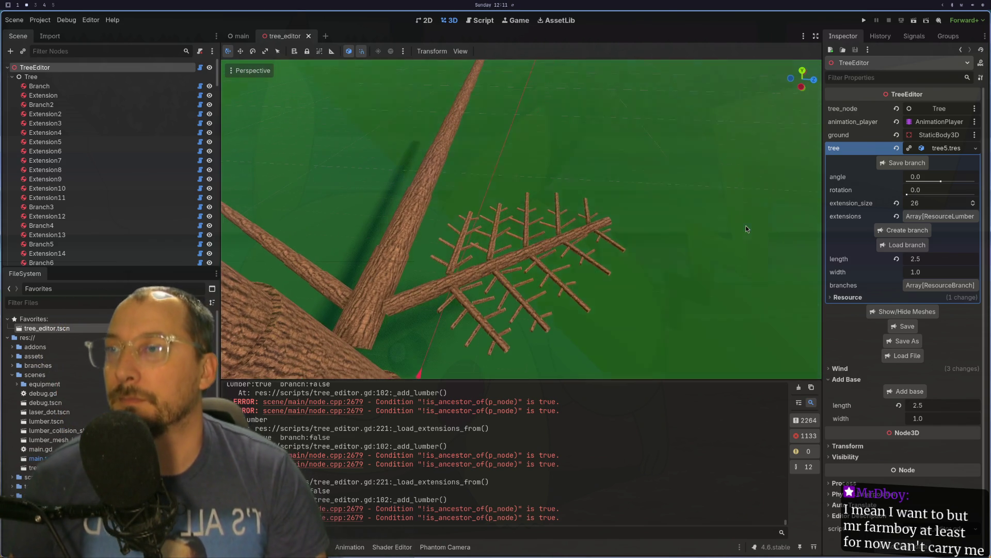
mouse_move(678, 255)
mouse_down()
mouse_move(733, 243)
mouse_move(721, 277)
mouse_up()
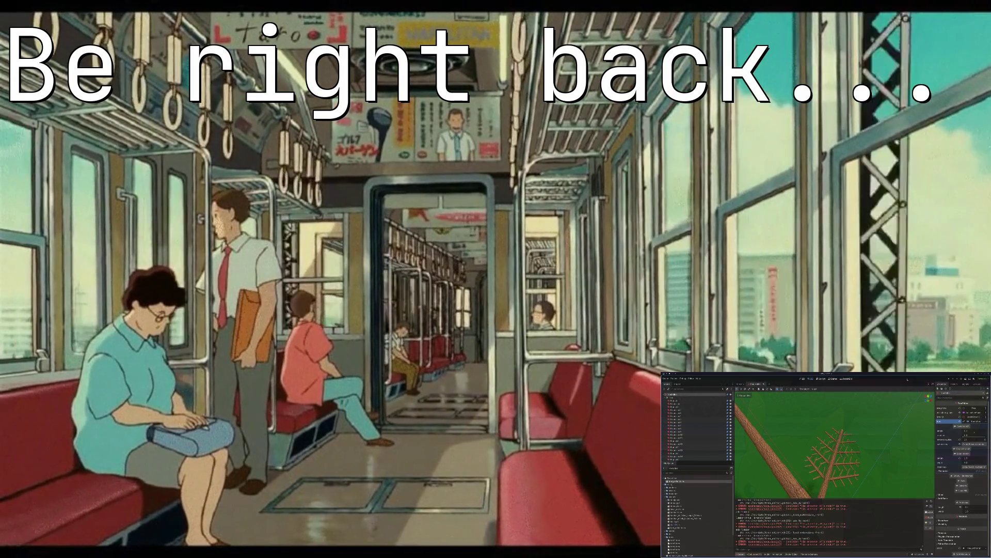
Save the tree_editor scene with Ctrl+S.
key(ctrl+s)
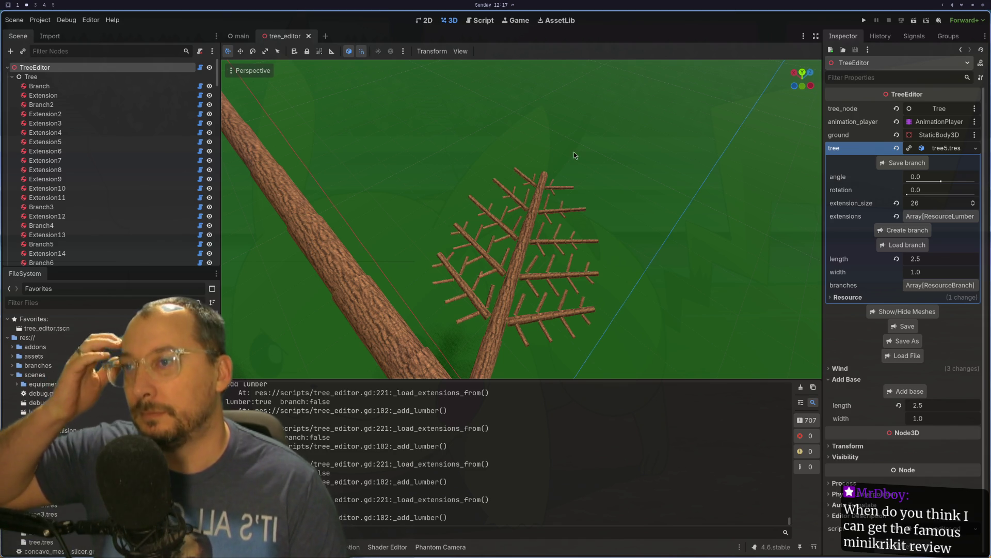
Save Branch3's branch resource over res://branches/detailed_branch.tres, confirming the overwrite.
scroll(531, 155, up, 5)
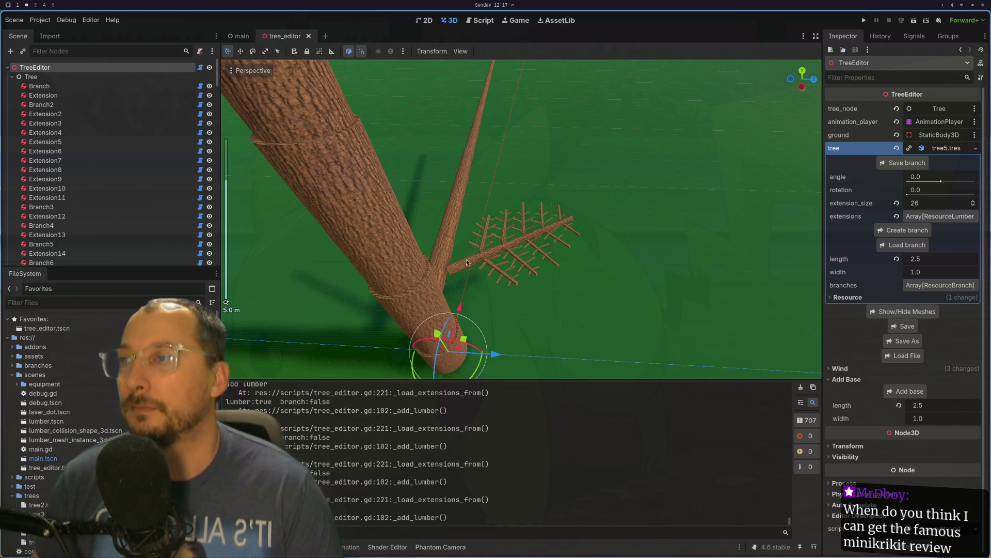
click(467, 267)
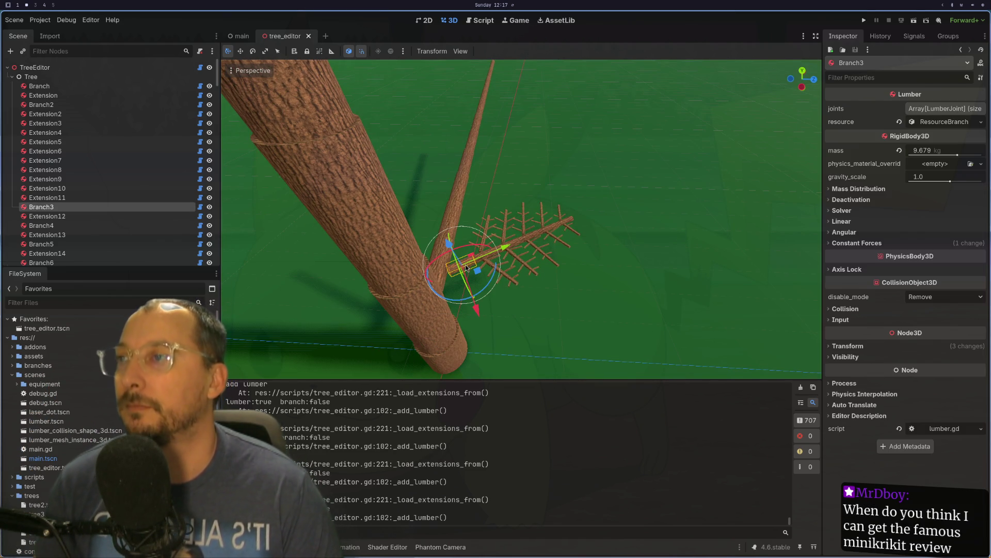
click(942, 122)
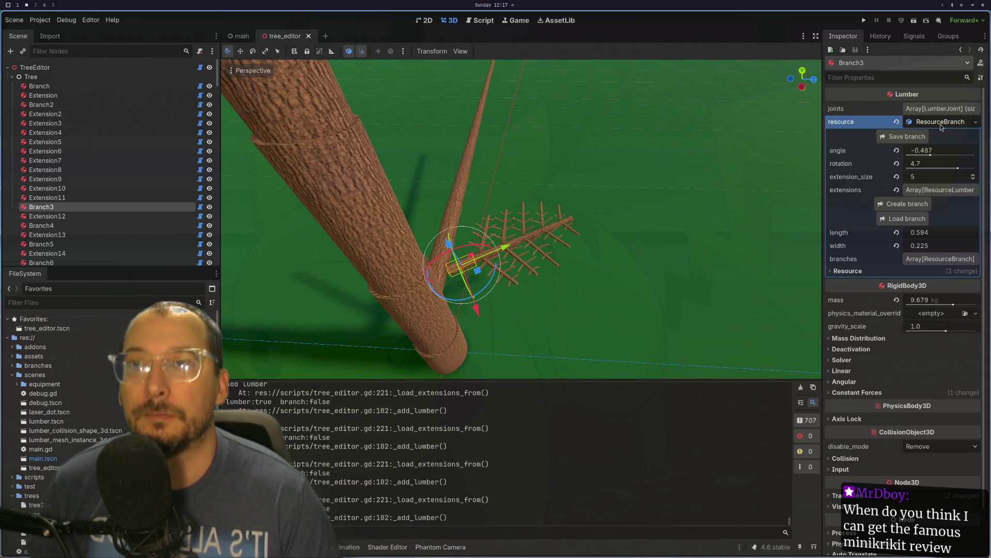
click(906, 136)
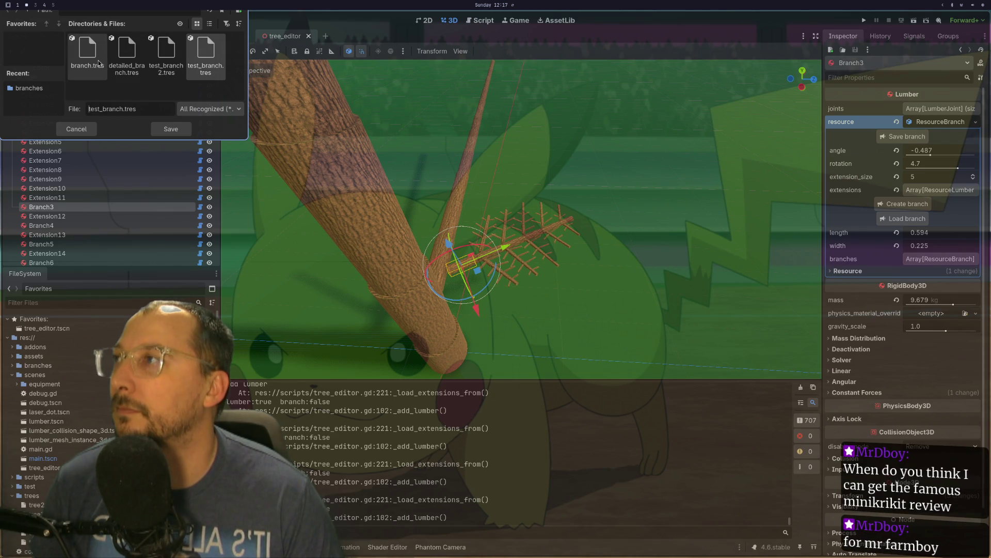
click(120, 62)
click(171, 129)
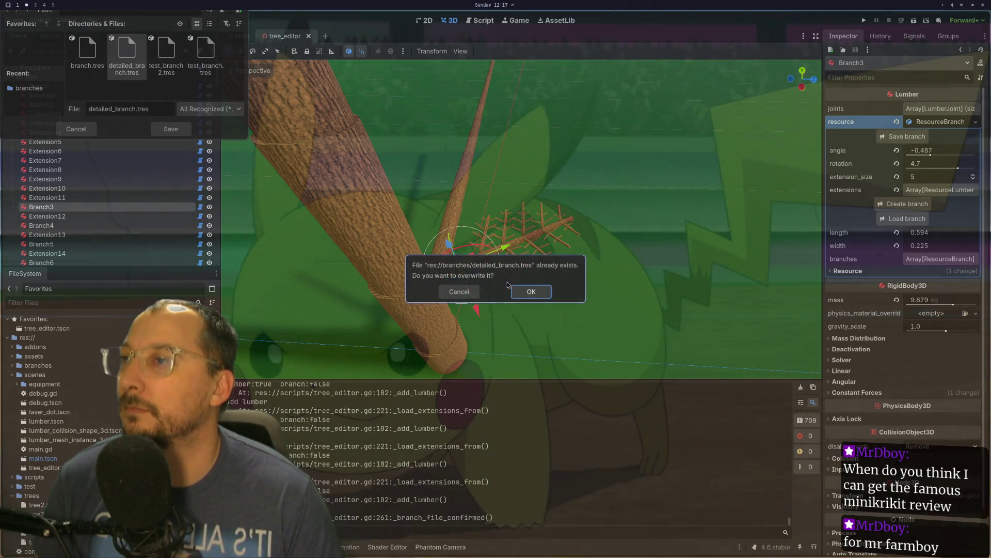
key(Return)
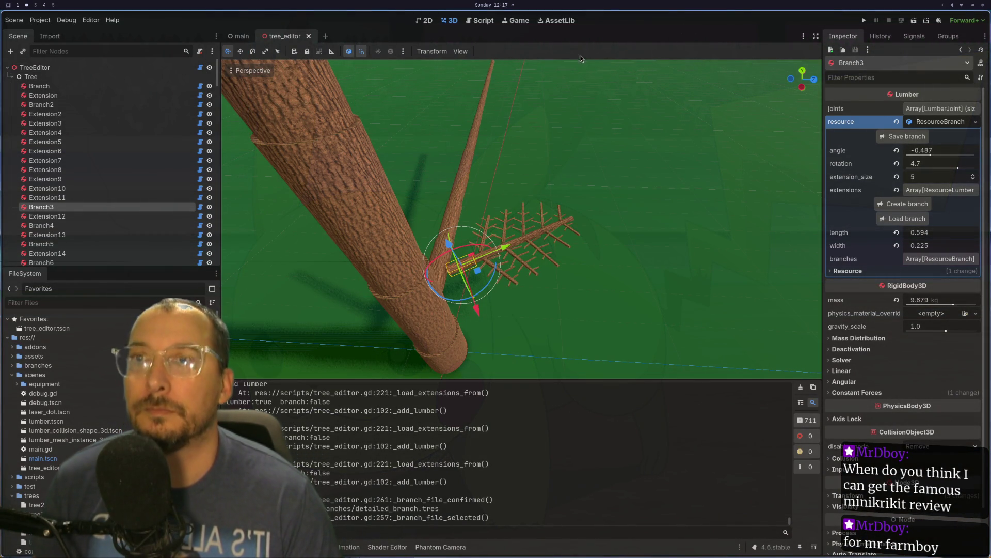
scroll(361, 264, up, 3)
click(380, 263)
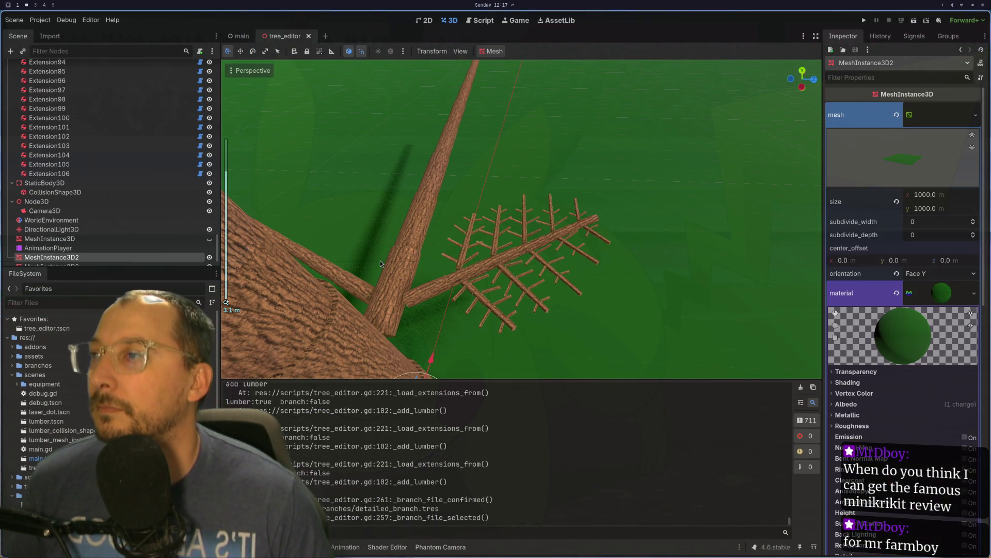
Select Branch70 and drag its extension_size down to 0.
click(385, 265)
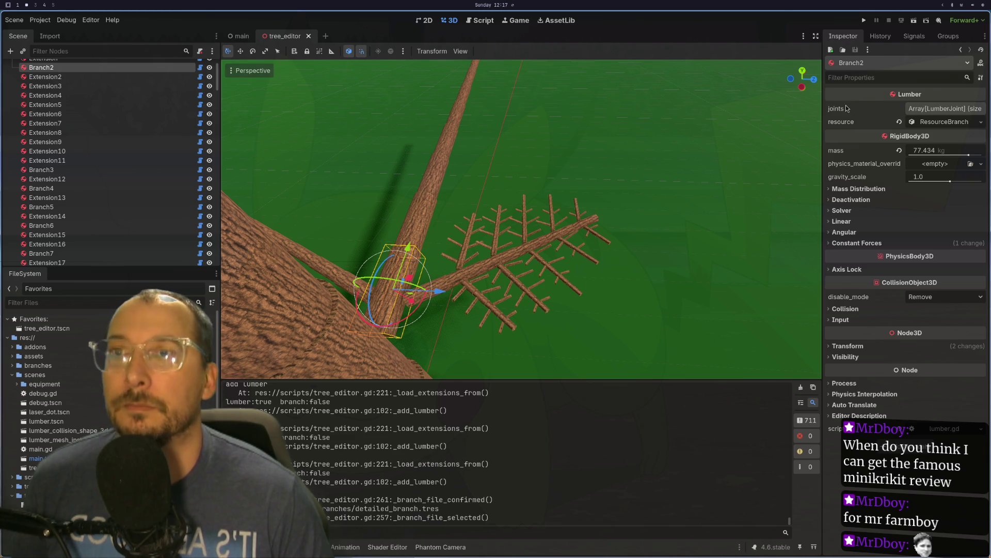
mouse_move(767, 182)
mouse_down()
mouse_move(728, 200)
mouse_move(637, 213)
mouse_move(498, 132)
mouse_move(704, 323)
mouse_move(512, 225)
mouse_up()
scroll(728, 200, up, 2)
scroll(498, 132, up, 2)
click(498, 240)
click(498, 241)
click(963, 124)
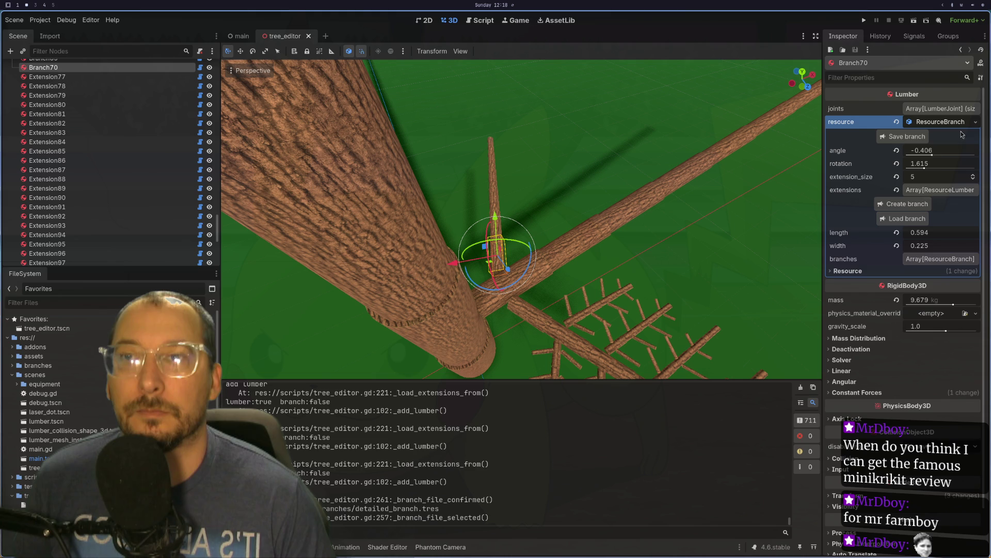
drag(972, 179, 973, 185)
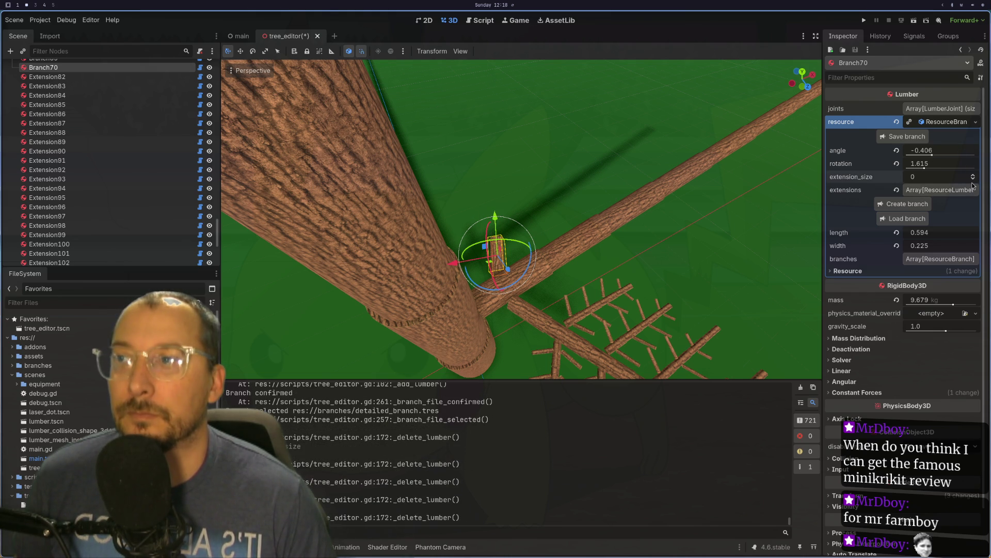
Set Branch70's angle to -0.371 and rotation to 3.212.
mouse_move(932, 154)
mouse_down()
mouse_move(953, 155)
mouse_move(933, 160)
mouse_move(941, 168)
mouse_up()
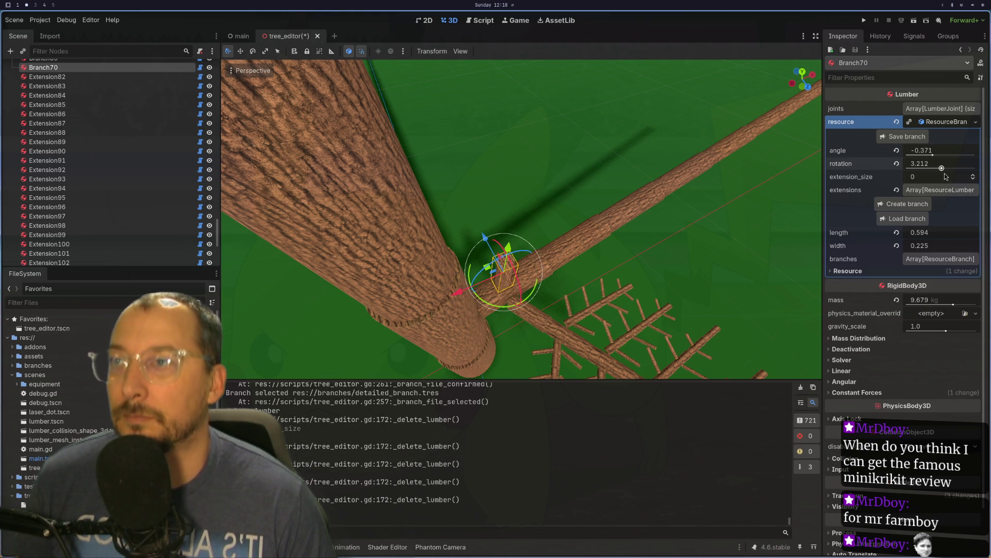
mouse_move(663, 229)
mouse_down()
mouse_move(642, 152)
mouse_move(648, 181)
mouse_up()
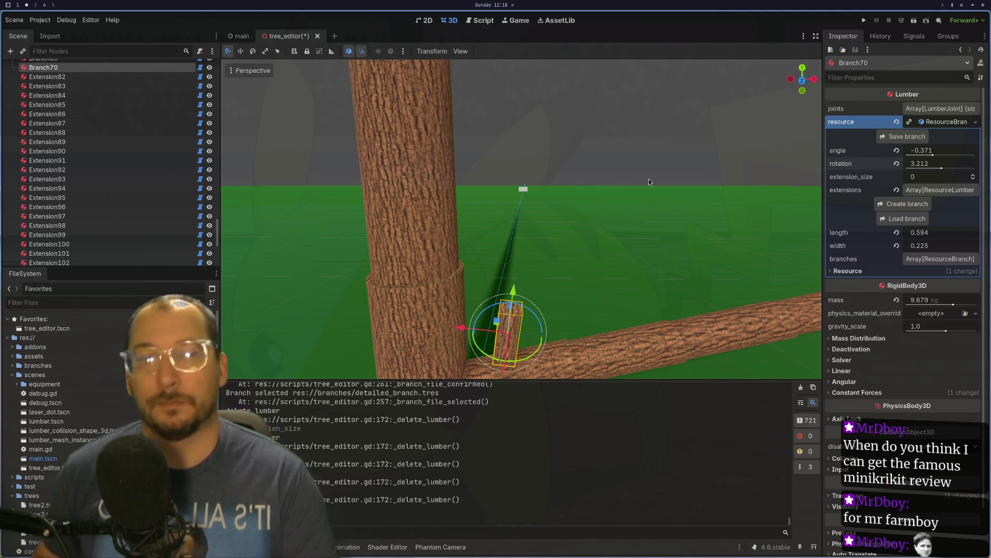
mouse_move(554, 194)
mouse_down()
mouse_move(621, 260)
mouse_move(674, 271)
mouse_move(708, 259)
mouse_move(584, 248)
mouse_move(572, 306)
mouse_up()
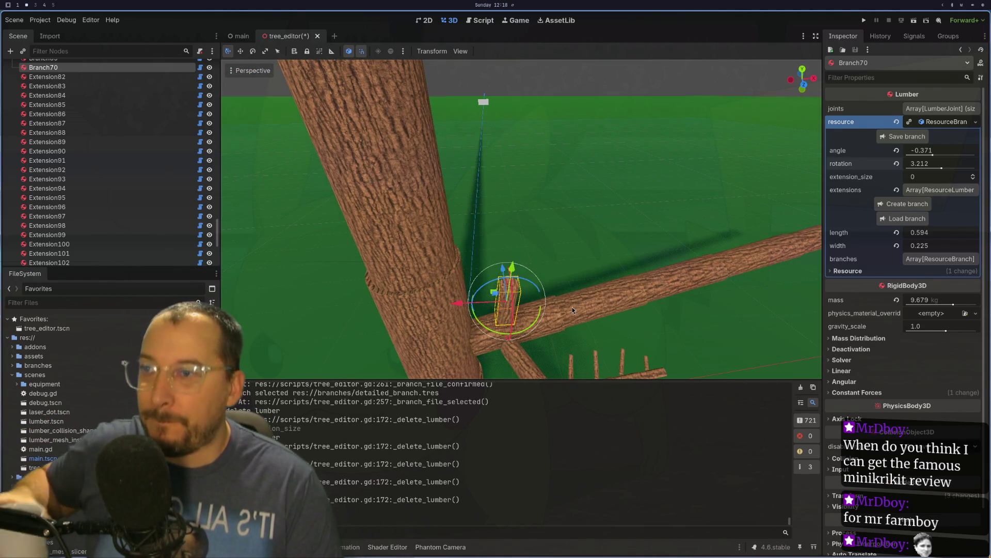
click(556, 314)
click(556, 314)
click(536, 331)
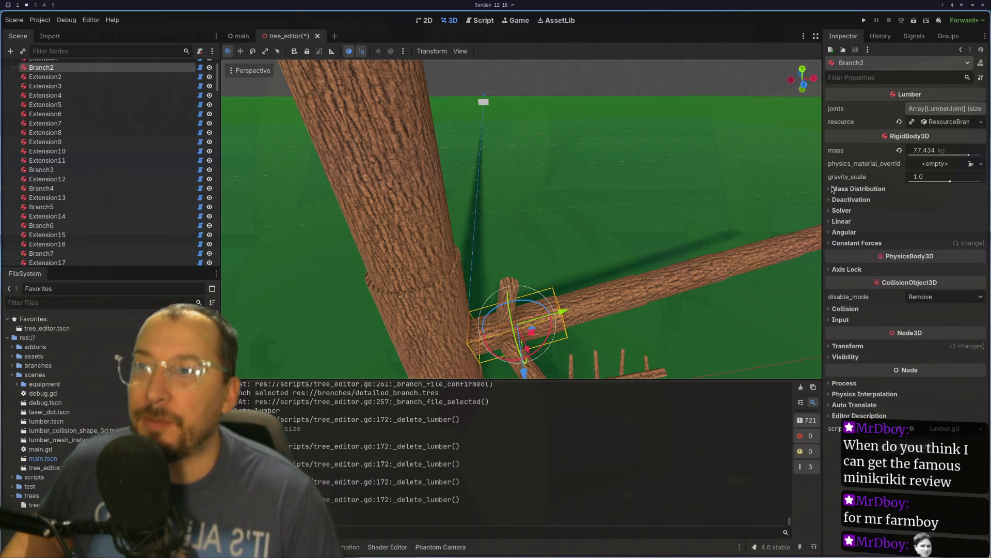
Load detailed_branch.tres onto Branch2.
click(952, 121)
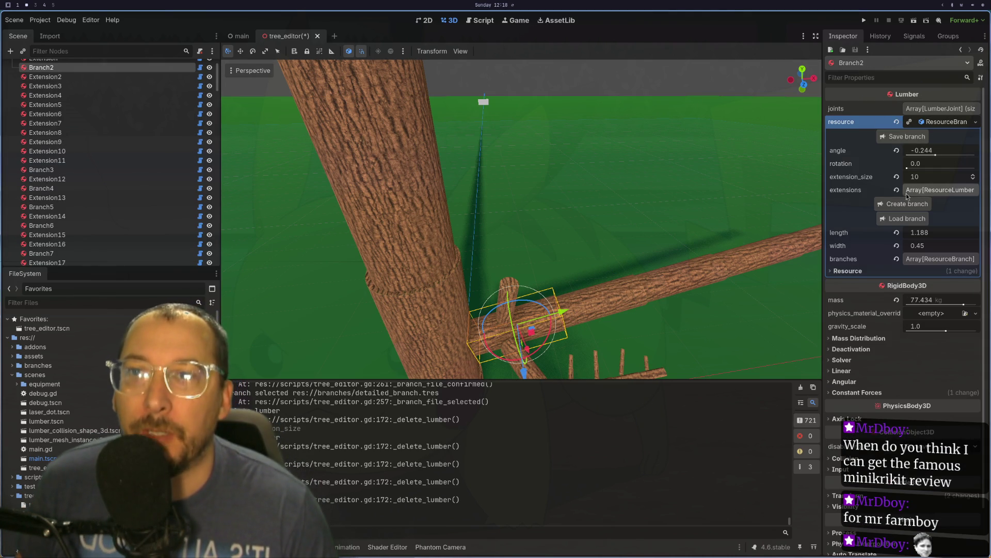
click(902, 221)
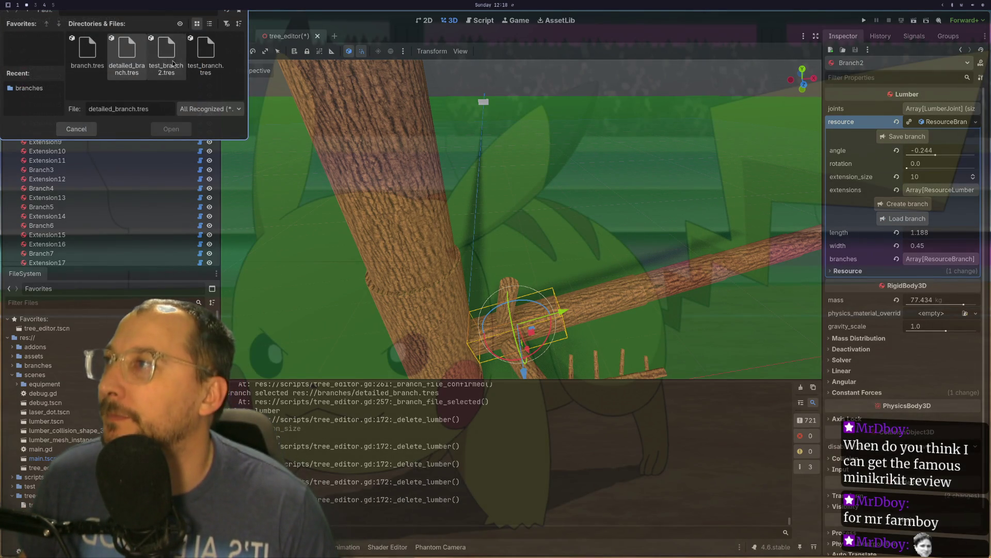
click(167, 52)
click(127, 52)
click(171, 129)
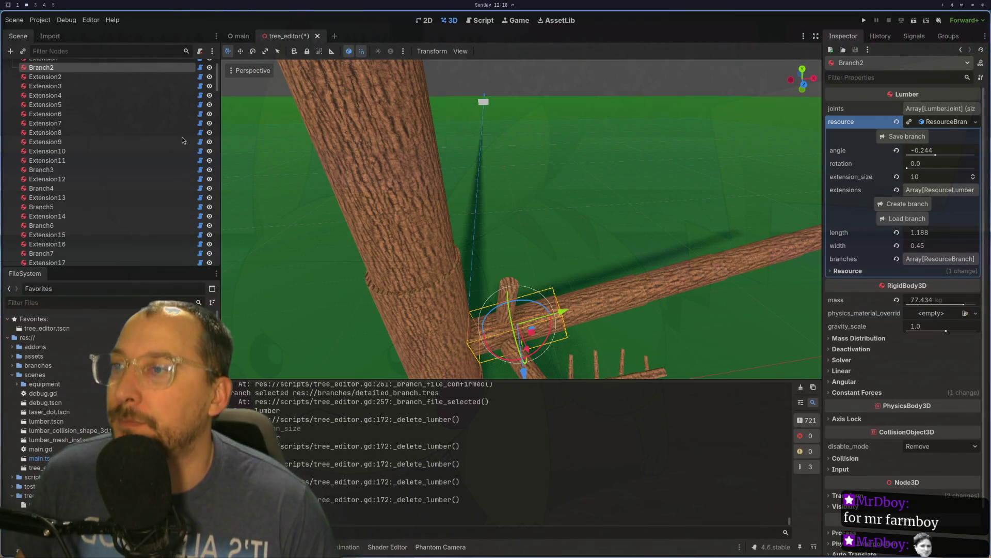
mouse_move(473, 212)
mouse_down()
mouse_move(556, 241)
mouse_move(635, 179)
mouse_move(645, 194)
mouse_up()
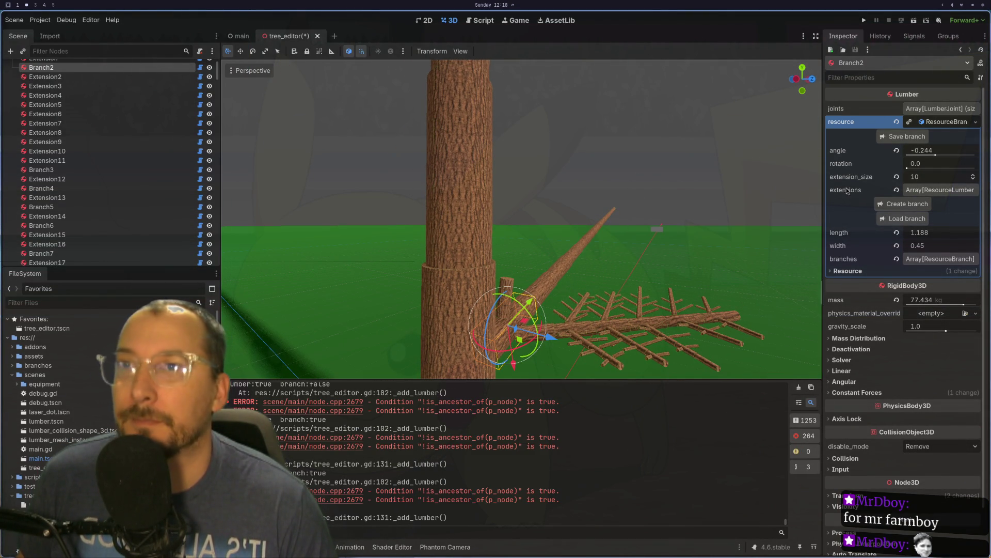
Rotate the loaded detailed sub-branch to 1.689 and nudge Branch2's rotation to 0.08.
click(926, 259)
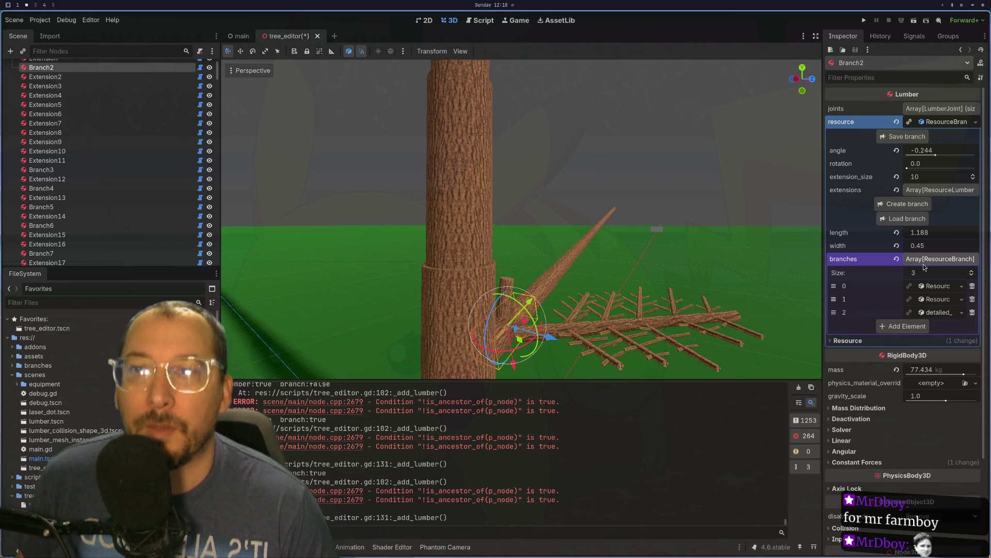
click(934, 312)
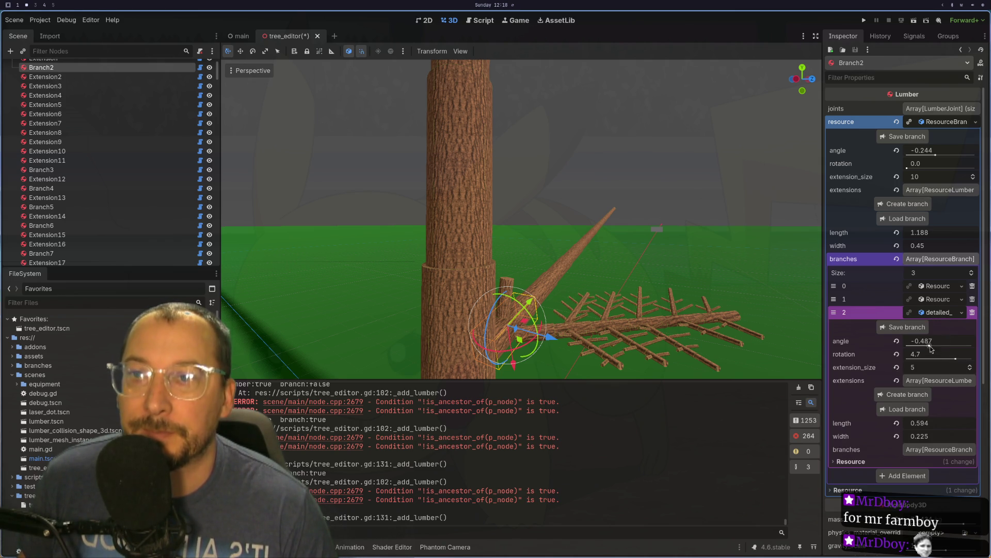
drag(954, 358, 925, 358)
mouse_move(527, 371)
mouse_down()
mouse_move(471, 293)
mouse_move(549, 255)
mouse_move(451, 272)
mouse_move(438, 247)
mouse_up()
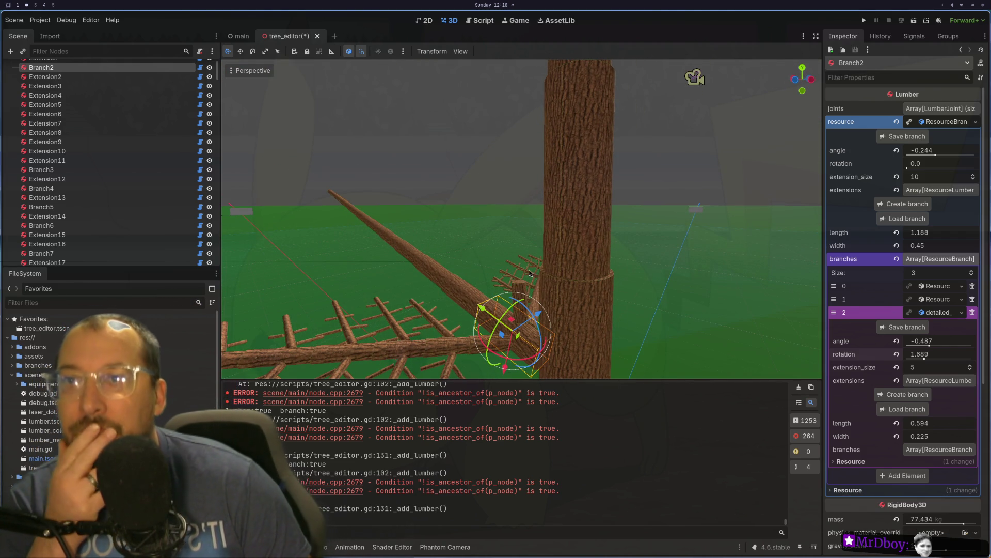
drag(912, 170, 925, 167)
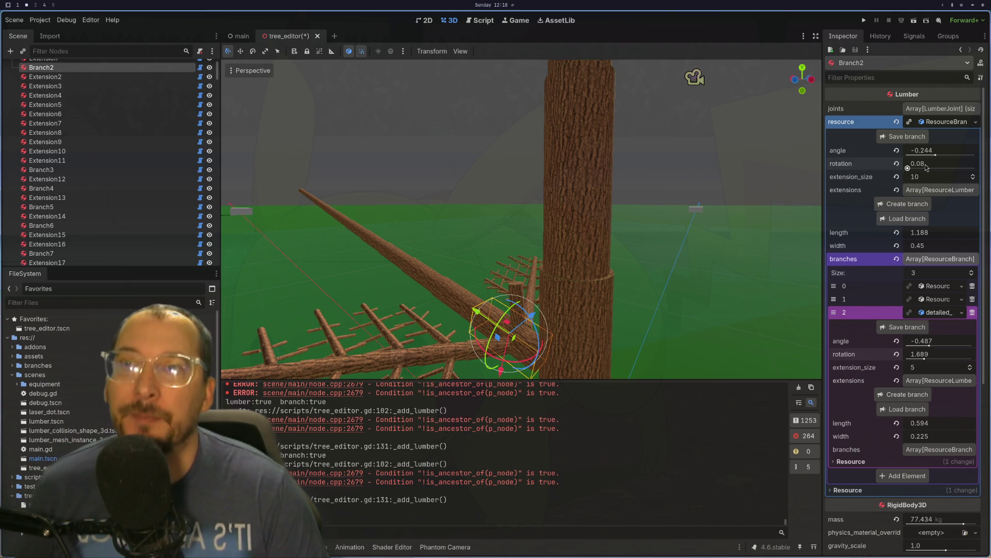
click(441, 344)
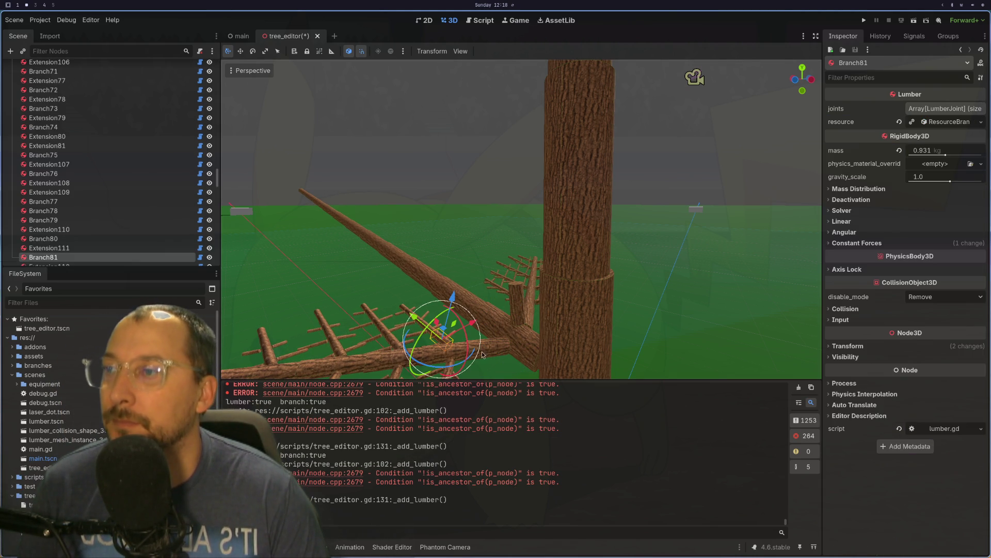
Set Branch71's detailed_branch angle to -0.558 and rotation to 1.795.
click(471, 354)
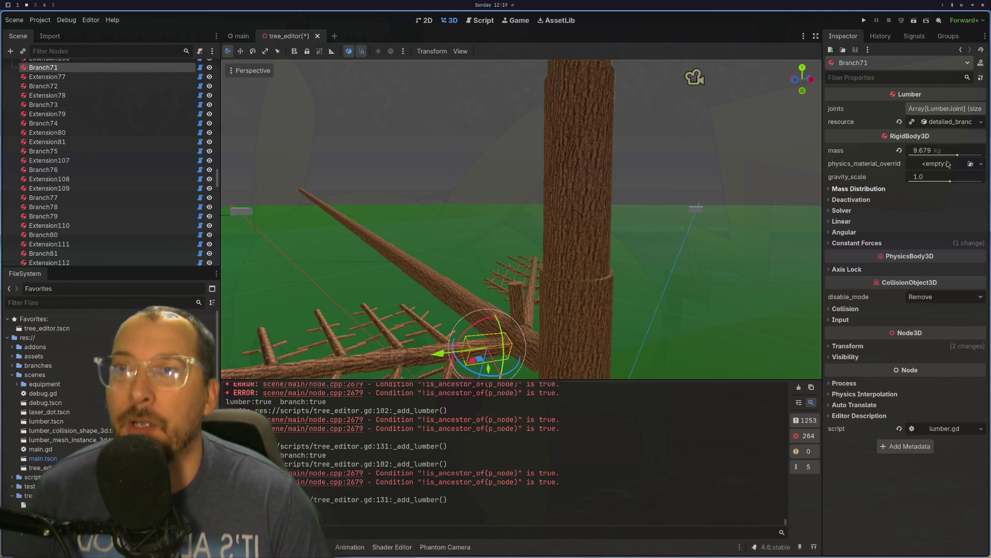
click(968, 122)
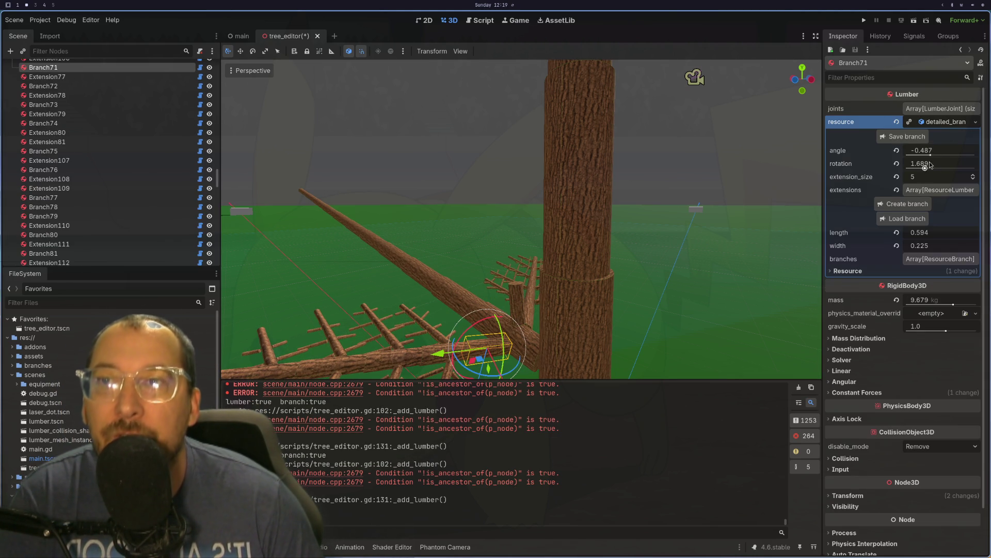
drag(926, 168, 929, 156)
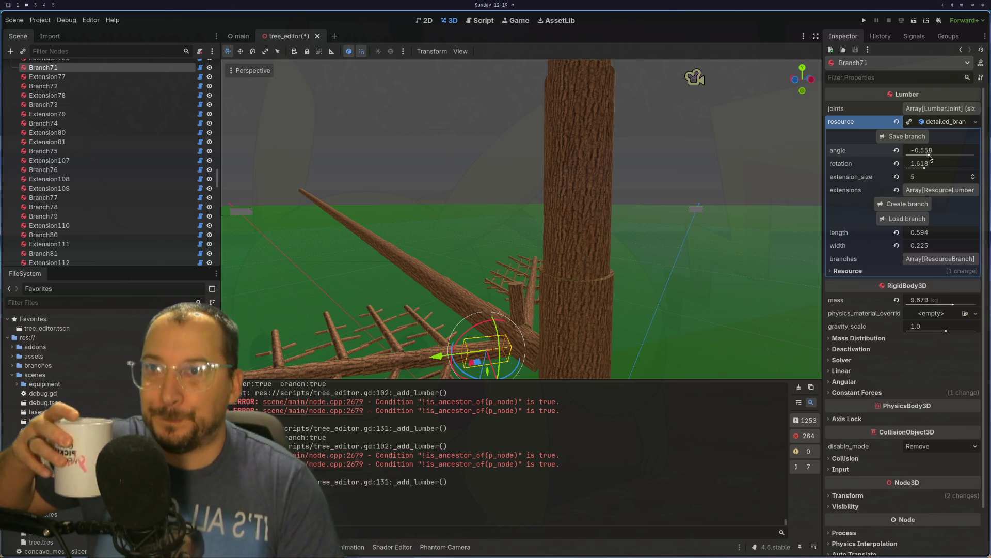
mouse_move(925, 168)
mouse_down()
mouse_move(934, 165)
mouse_move(924, 158)
mouse_up()
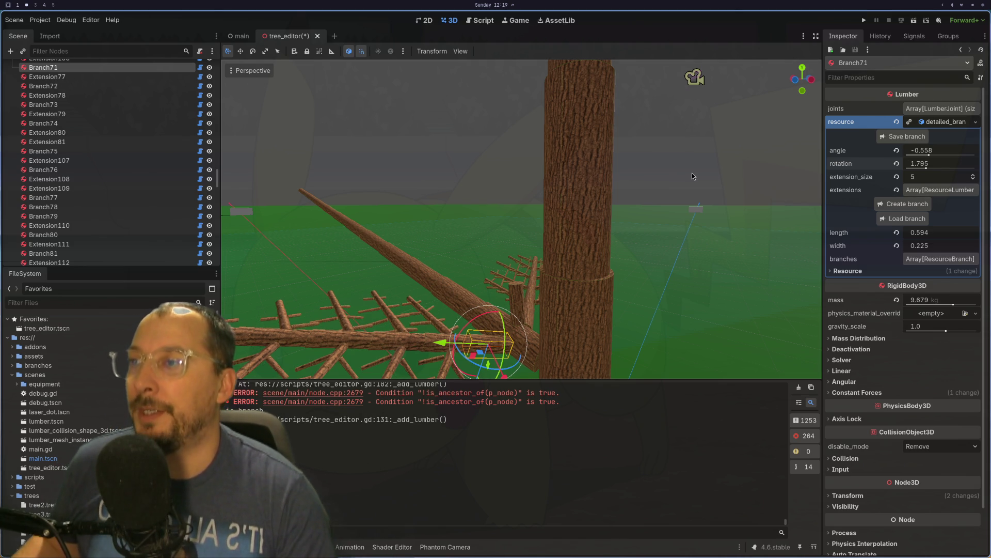
mouse_move(682, 177)
mouse_down()
mouse_move(656, 163)
mouse_move(699, 172)
mouse_move(689, 169)
mouse_up()
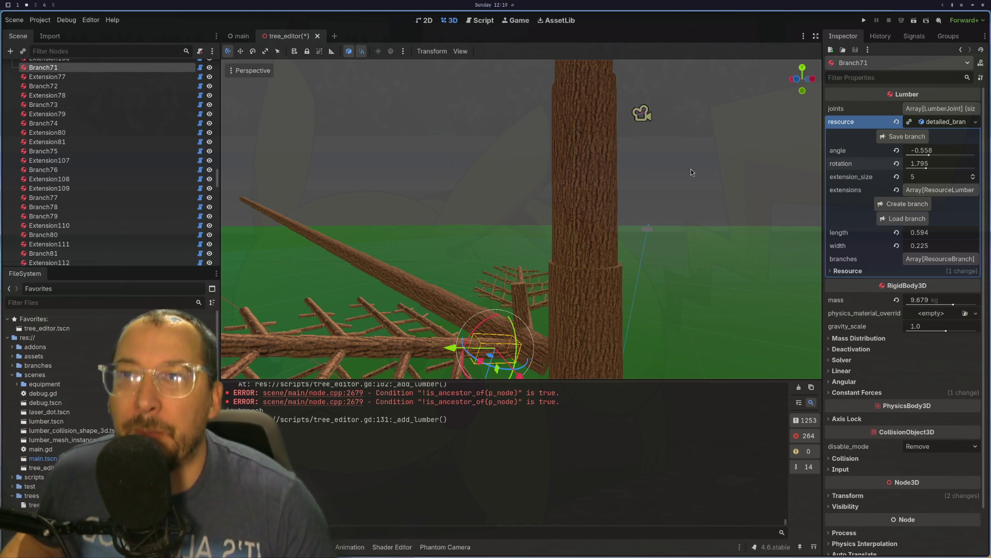
Turn Branch71 by -30 degrees with the rotate gizmo's yellow ring.
scroll(399, 278, down, 5)
mouse_move(399, 278)
mouse_down()
mouse_move(453, 255)
mouse_move(475, 284)
mouse_move(392, 317)
mouse_move(363, 308)
mouse_up()
scroll(364, 309, down, 1)
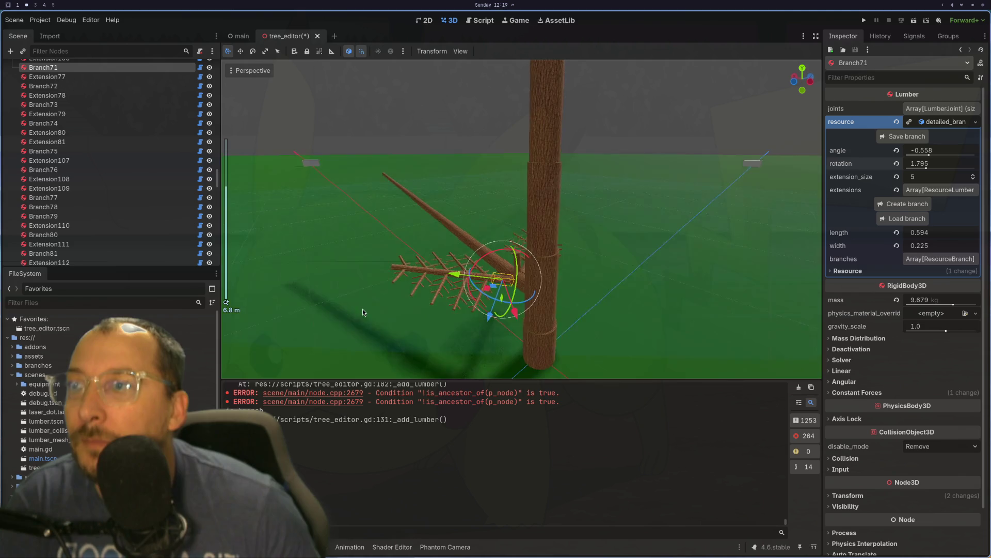
scroll(544, 307, up, 3)
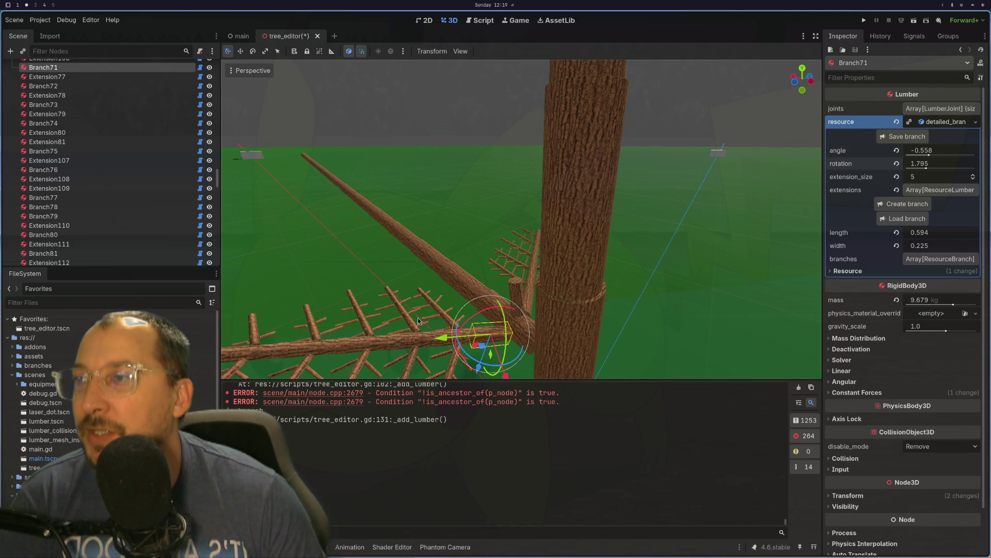
scroll(418, 320, down, 2)
drag(418, 320, 497, 307)
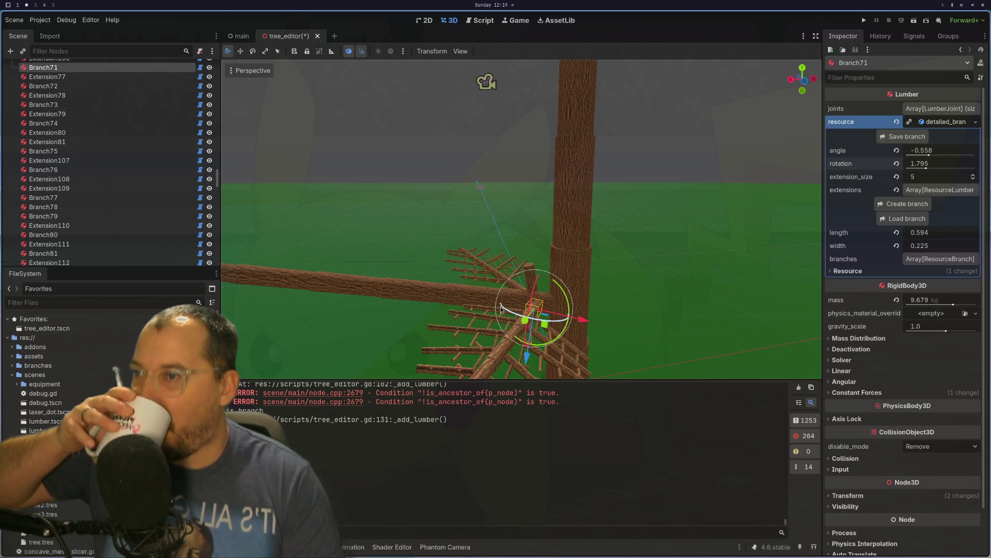
drag(564, 292, 572, 310)
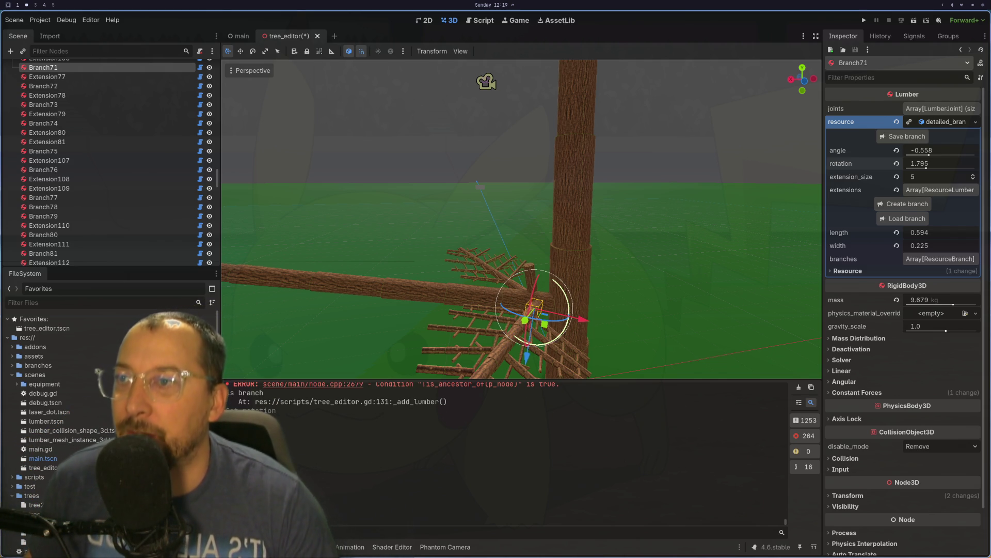
scroll(577, 289, up, 2)
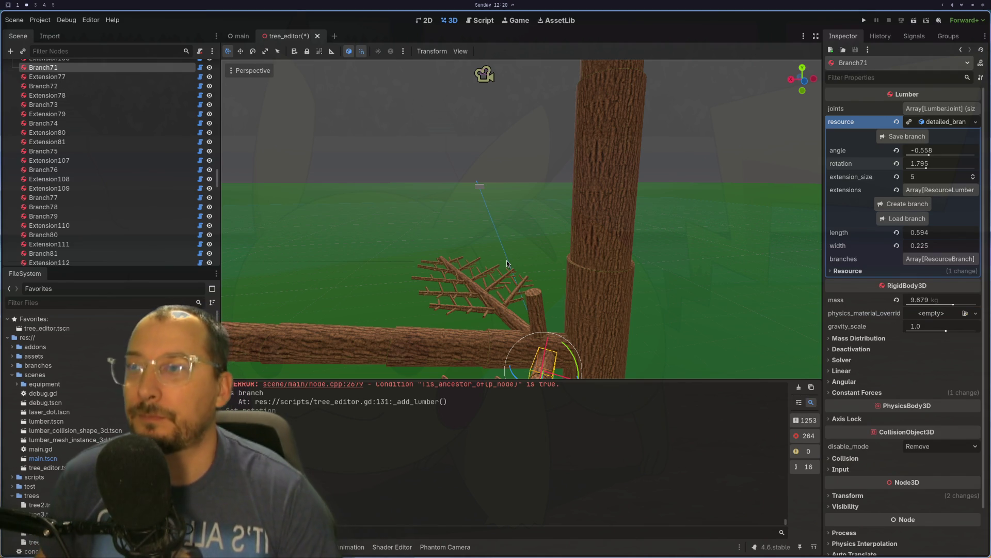
mouse_move(506, 264)
mouse_down()
mouse_move(484, 275)
mouse_move(536, 282)
mouse_up()
scroll(535, 281, up, 3)
Select Extension2 and show its lumber resource (length 1.128, width 0.405).
click(556, 332)
scroll(622, 288, down, 3)
scroll(675, 281, down, 3)
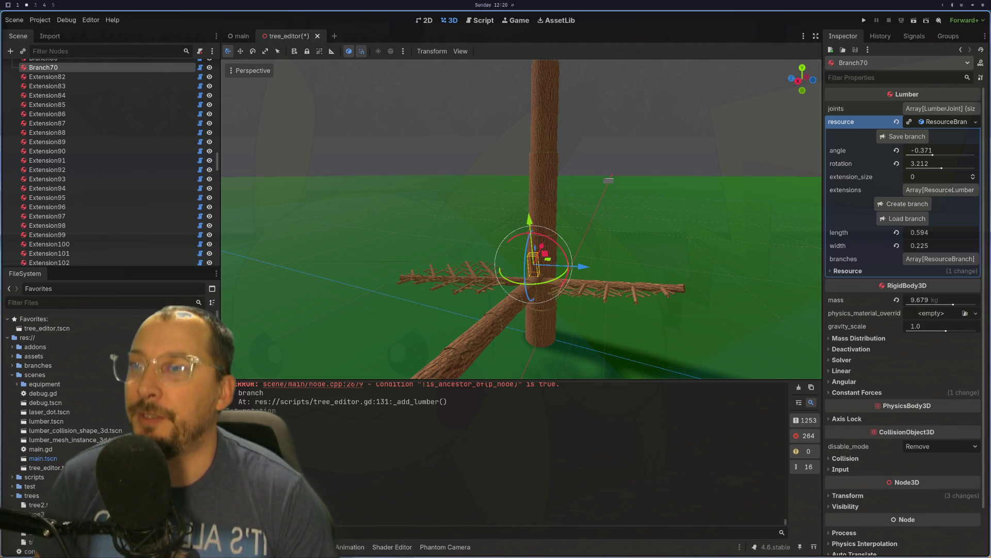
mouse_move(659, 255)
mouse_down()
mouse_move(577, 271)
mouse_move(599, 256)
mouse_move(592, 264)
mouse_up()
scroll(578, 259, up, 3)
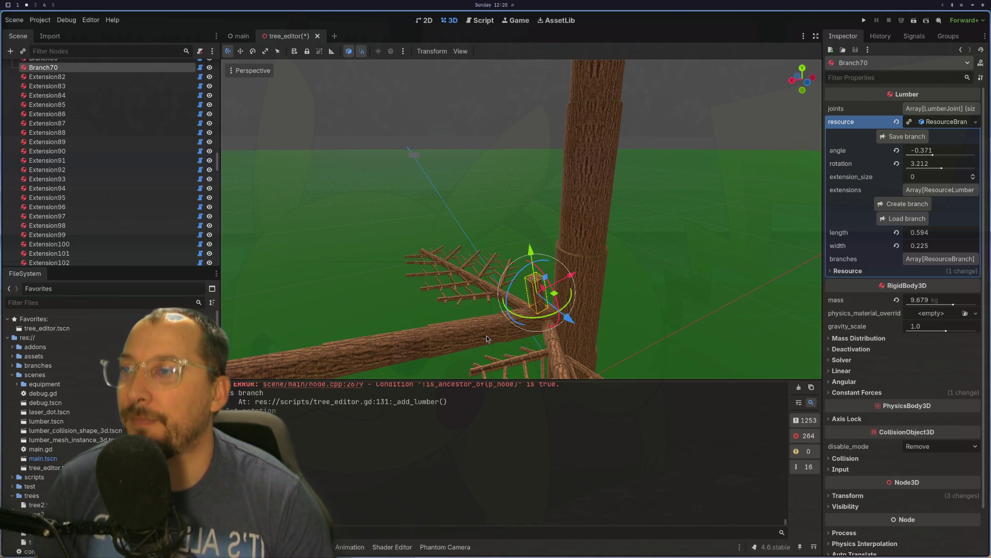
click(470, 330)
click(456, 325)
mouse_move(456, 325)
mouse_down()
mouse_move(521, 149)
mouse_move(671, 134)
mouse_move(724, 165)
mouse_up()
scroll(723, 129, up, 3)
click(948, 122)
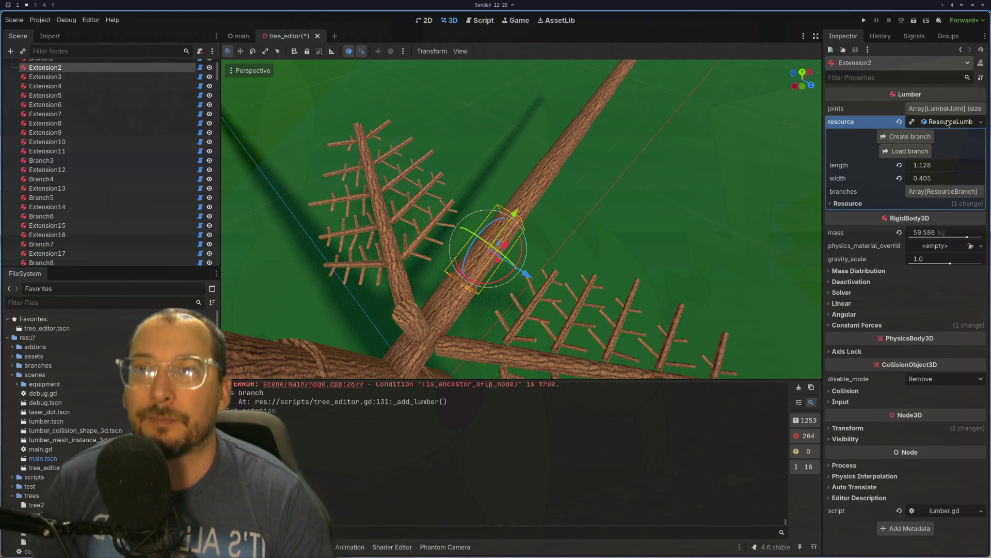
Load detailed_branch.tres onto Extension2 to grow a new side branch.
click(928, 151)
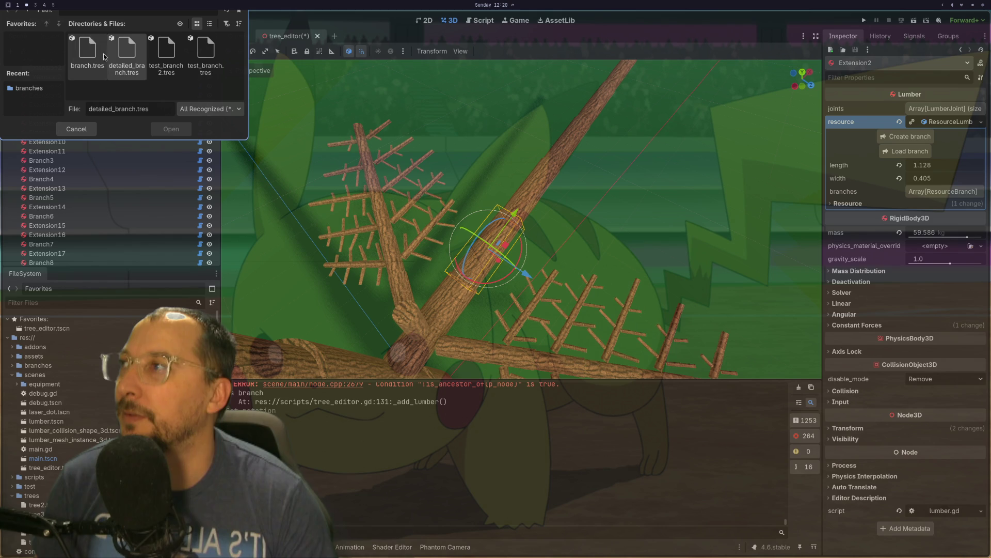
click(137, 71)
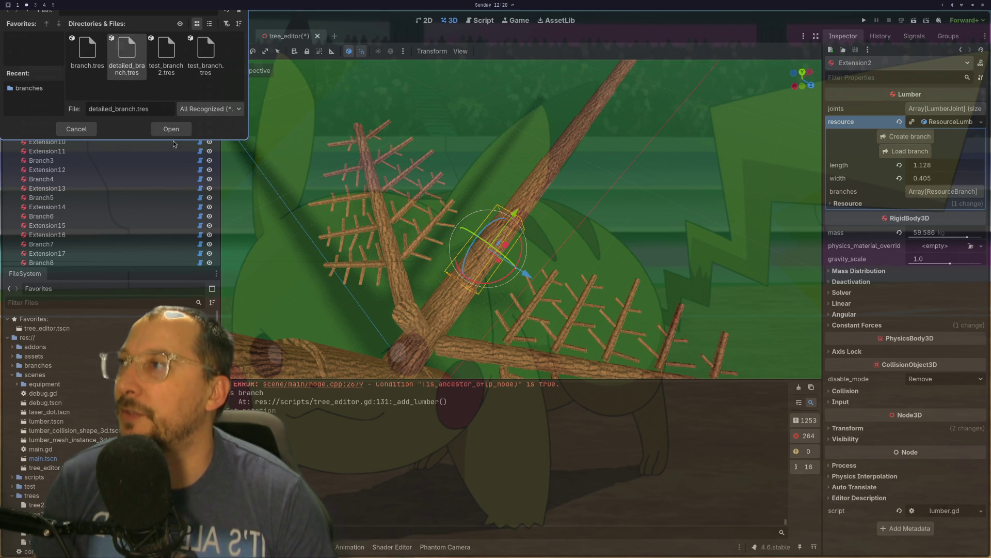
click(172, 129)
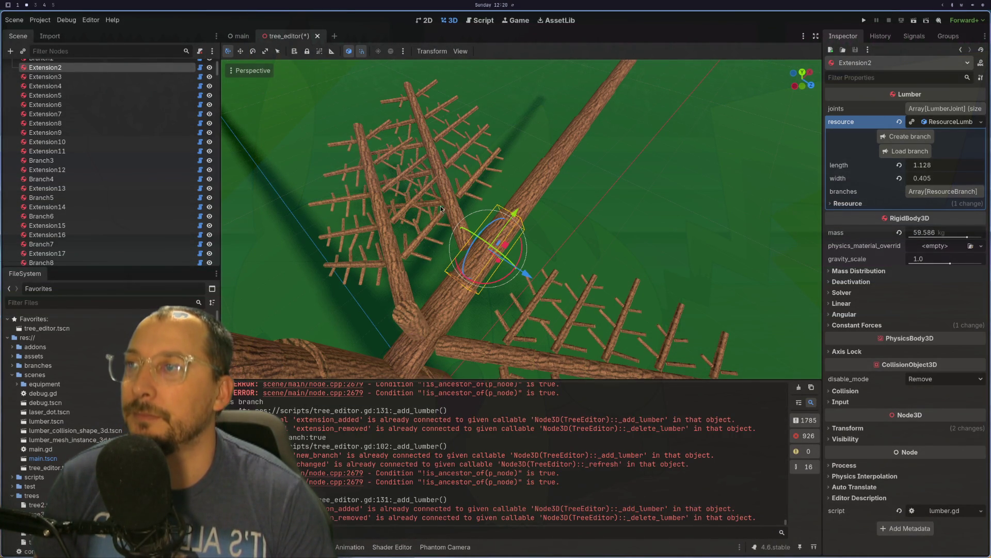
mouse_move(483, 199)
mouse_down()
mouse_move(726, 156)
mouse_move(493, 260)
mouse_up()
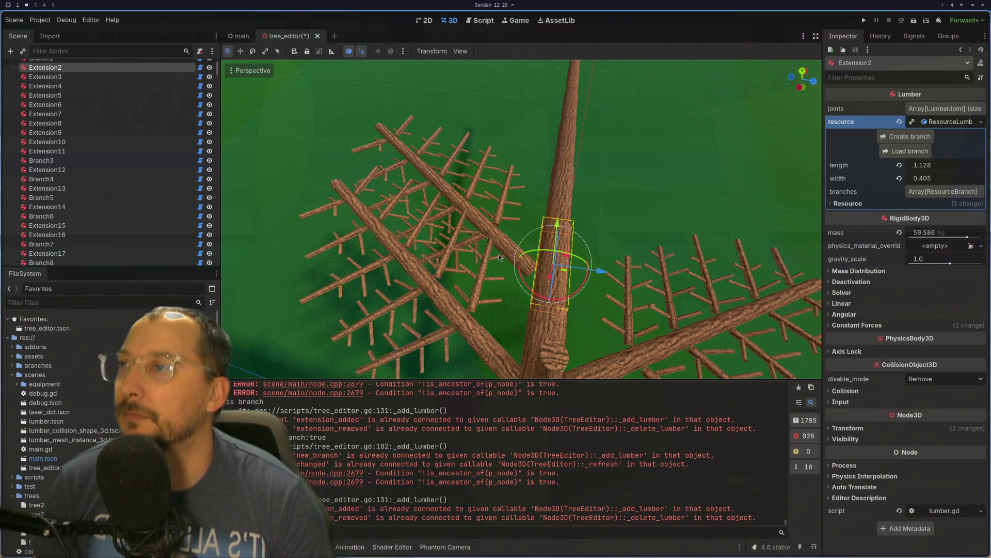
Select the new Branch138 and show its branch resource settings.
click(511, 248)
mouse_move(611, 196)
mouse_down()
mouse_move(733, 145)
mouse_move(677, 183)
mouse_up()
click(944, 126)
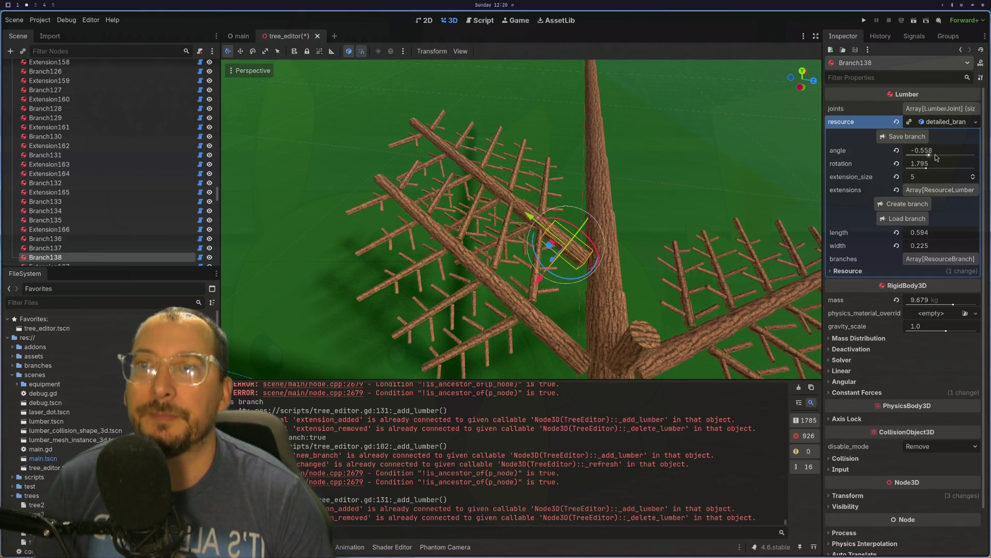
Keep Branch138's angle at -0.558 and turn its rotation up from zero to about 3.78.
mouse_move(936, 158)
mouse_down()
mouse_move(961, 159)
mouse_move(936, 156)
mouse_up()
drag(935, 156, 928, 156)
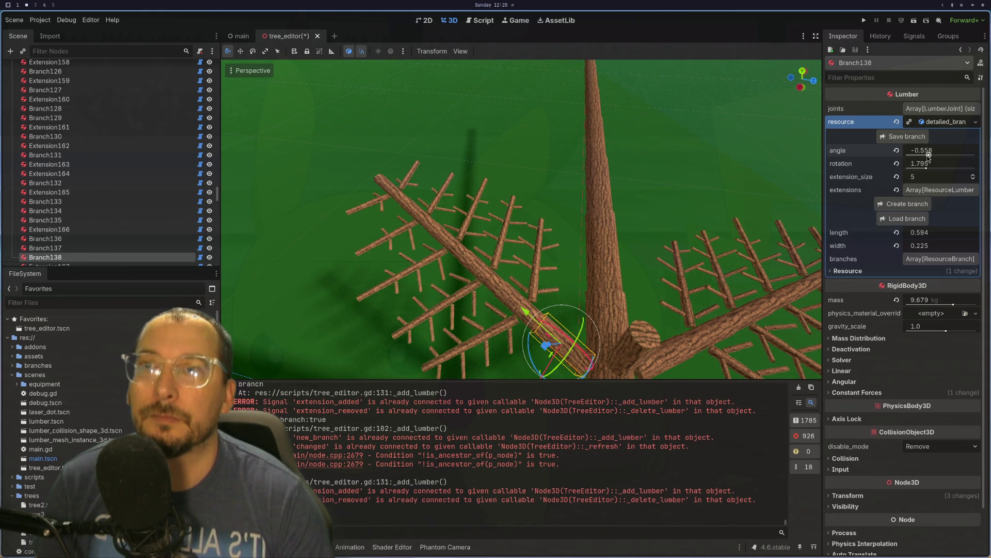
key(ctrl+z)
key(ctrl+z)
key(ctrl+z)
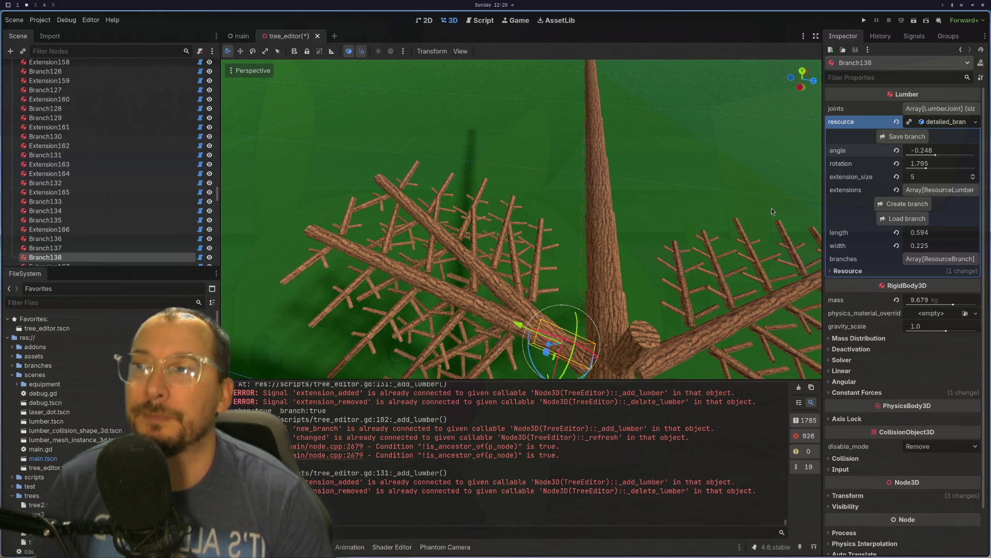
key(ctrl+shift+z)
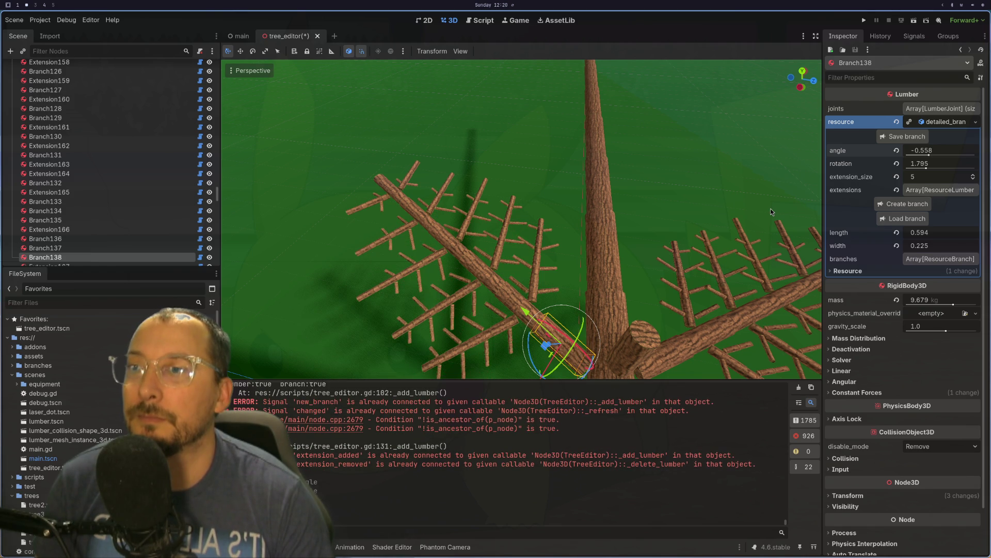
click(914, 163)
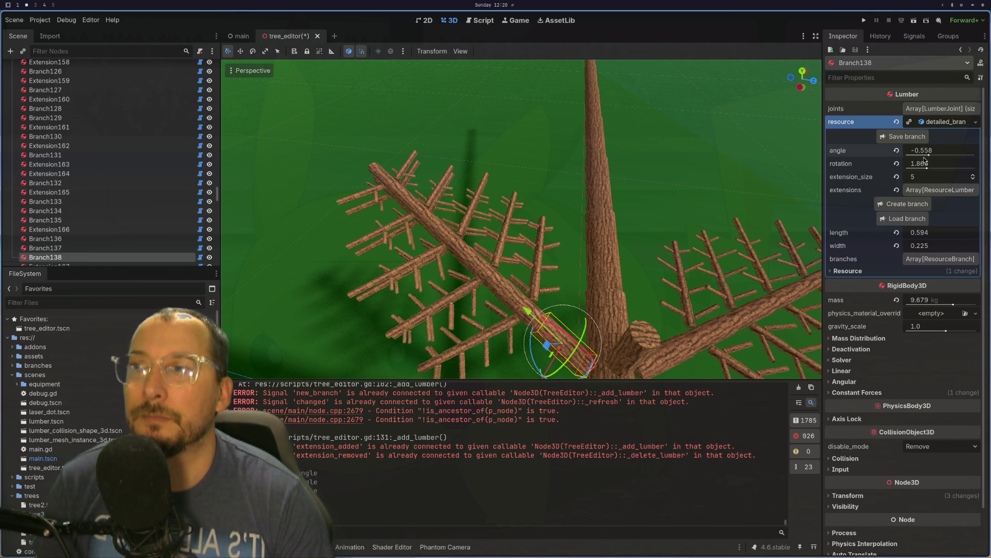
click(896, 163)
drag(908, 167, 947, 175)
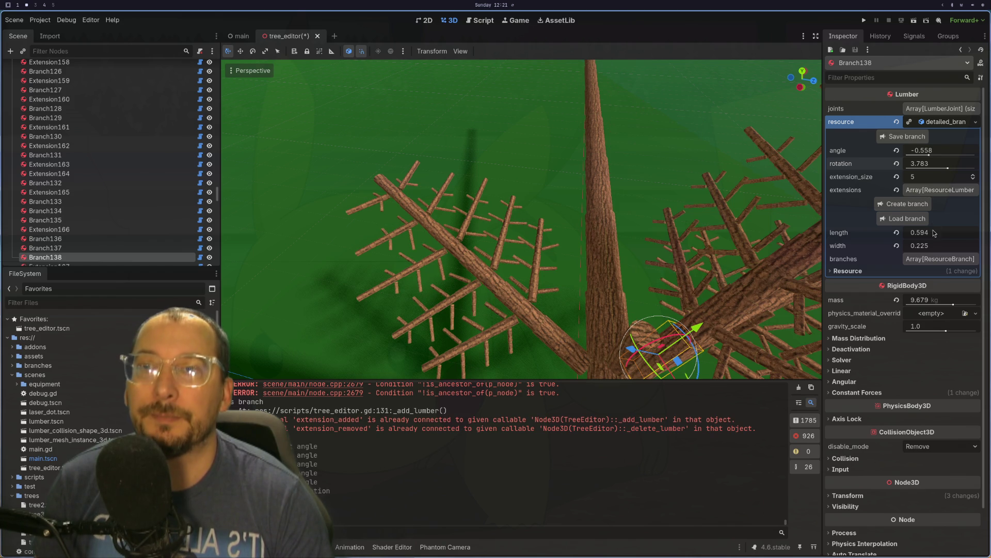
Select and frame the Extension2 piece, check its child branches, and save the tree_editor scene.
click(934, 259)
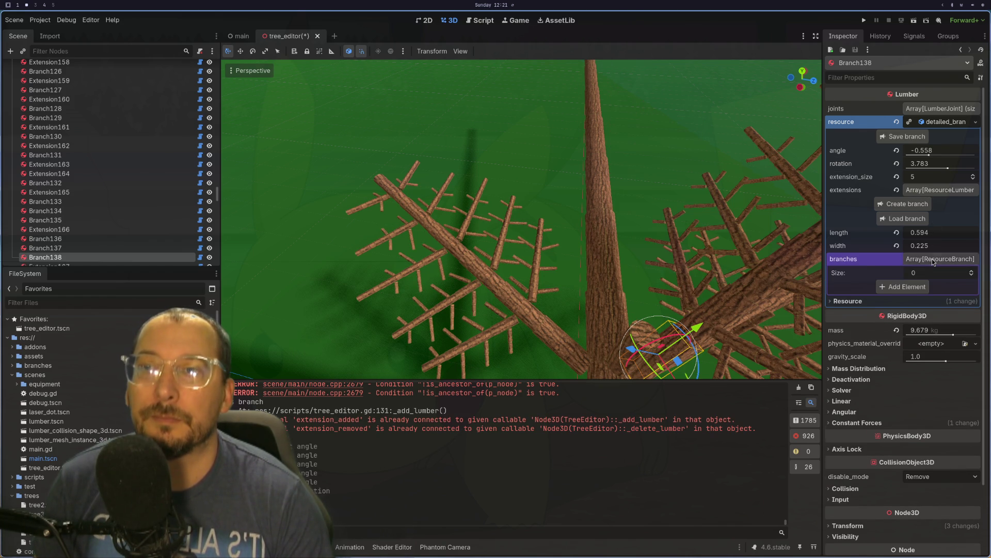
click(934, 260)
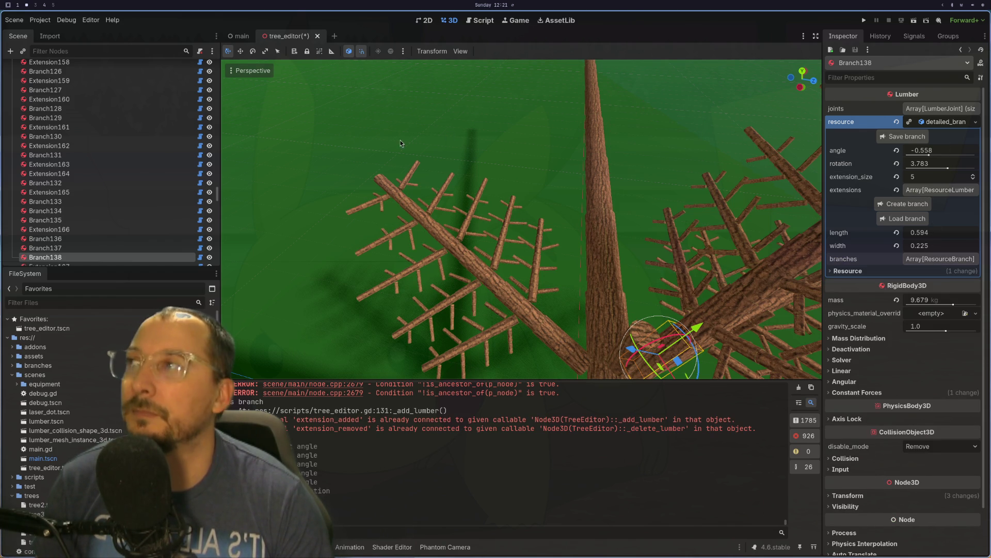
scroll(165, 202, up, 3)
scroll(233, 185, up, 2)
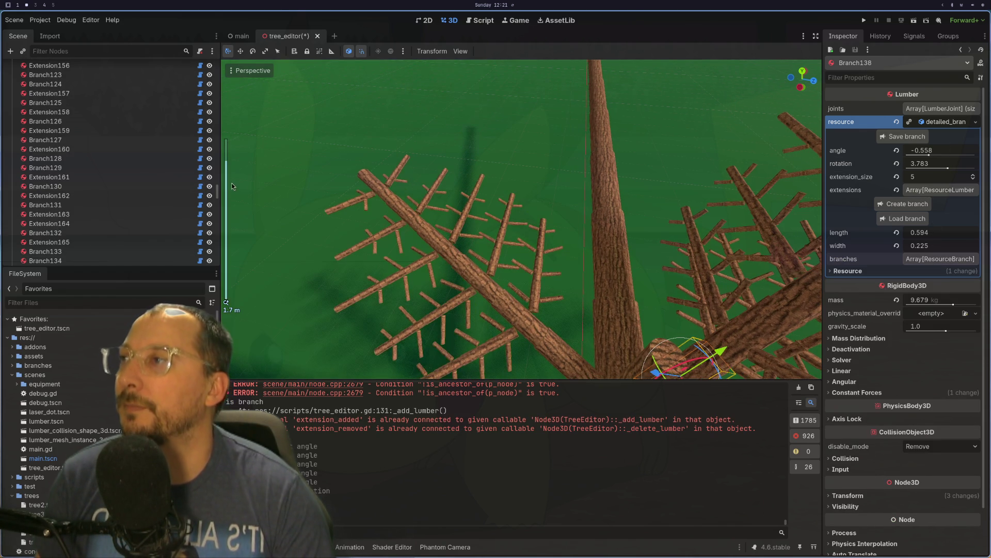
drag(218, 194, 217, 65)
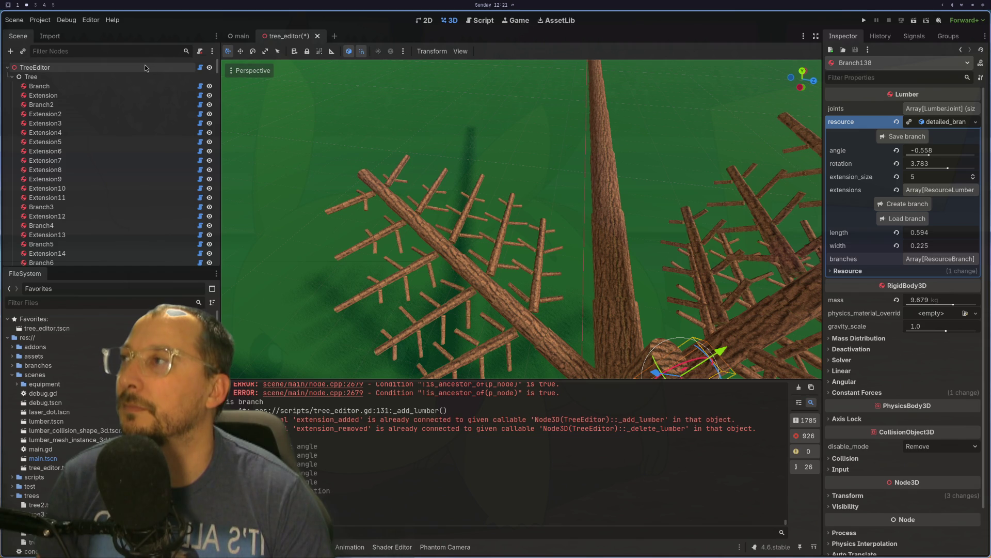
click(45, 114)
key(f)
scroll(582, 238, down, 2)
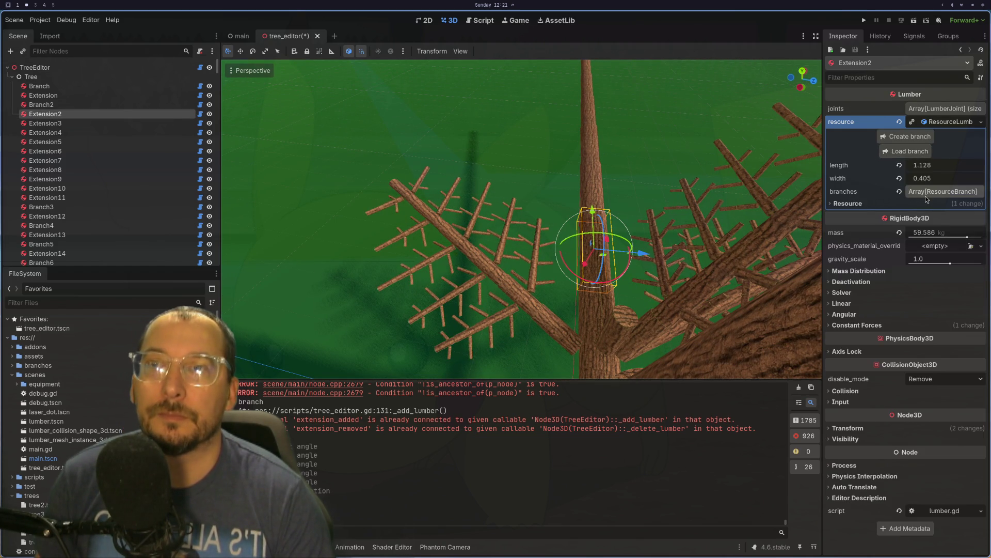
click(932, 194)
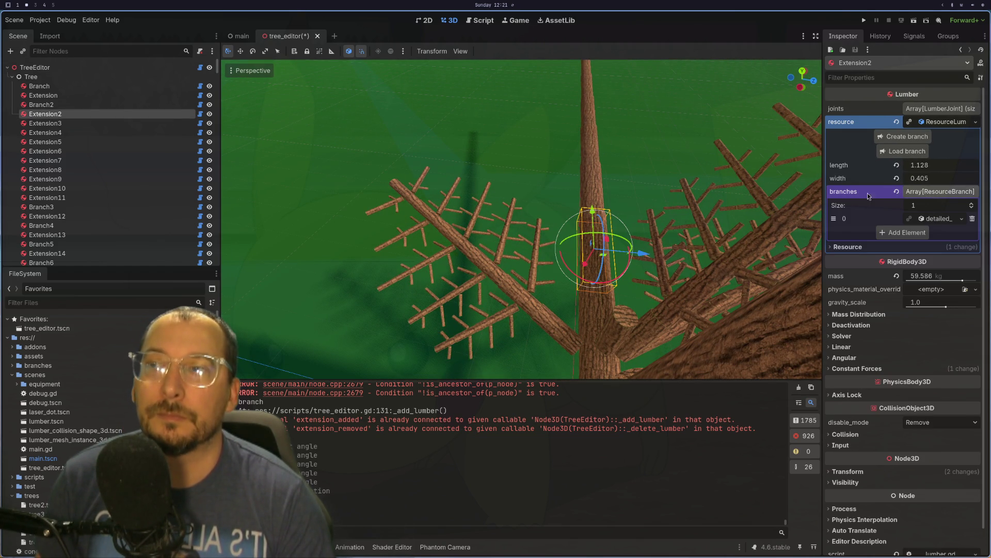
scroll(713, 177, down, 1)
key(ctrl+s)
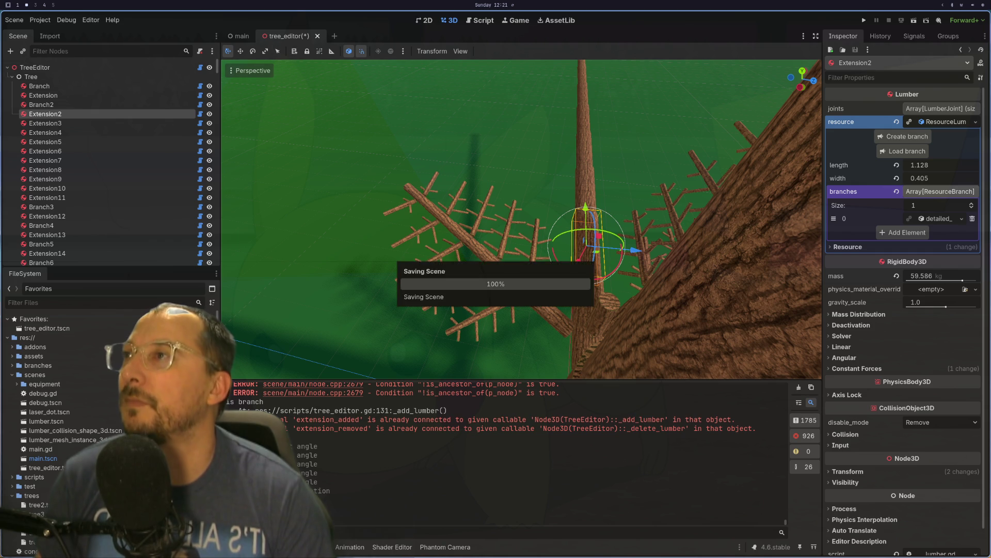
Close and reopen the tree_editor.tscn scene, then select the TreeEditor root node.
click(308, 37)
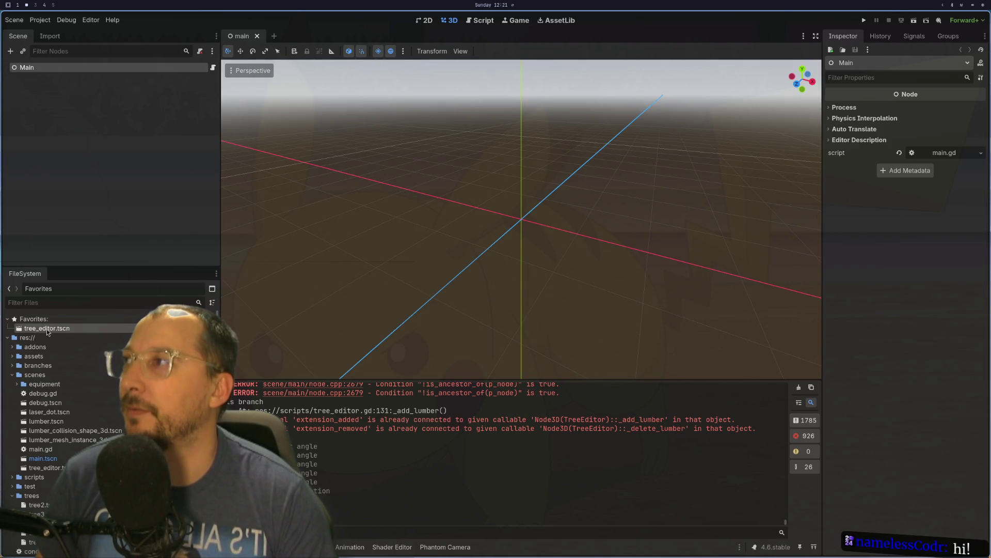
double_click(63, 328)
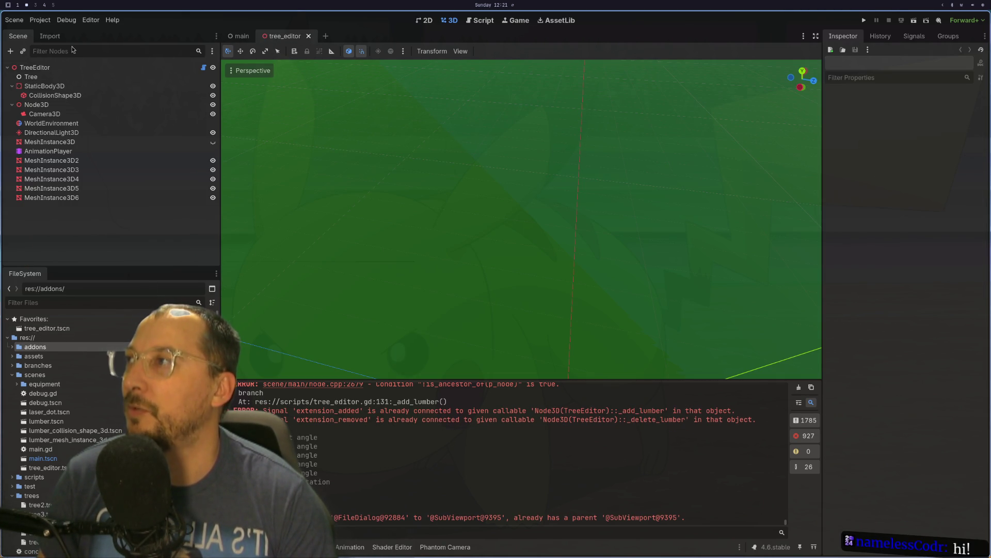
click(64, 70)
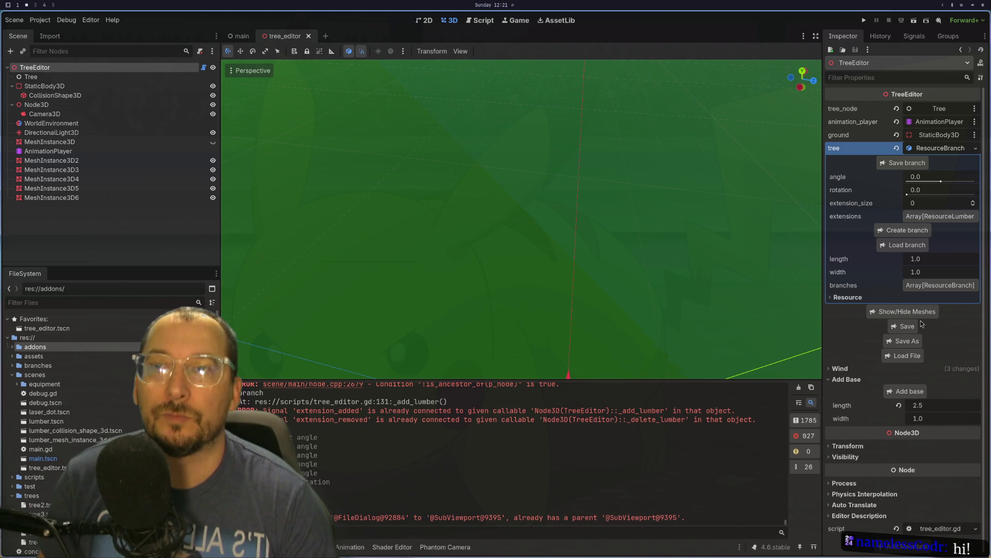
Load tree5.tres through the TreeEditor's Load File and orbit to view the rebuilt tree.
click(903, 355)
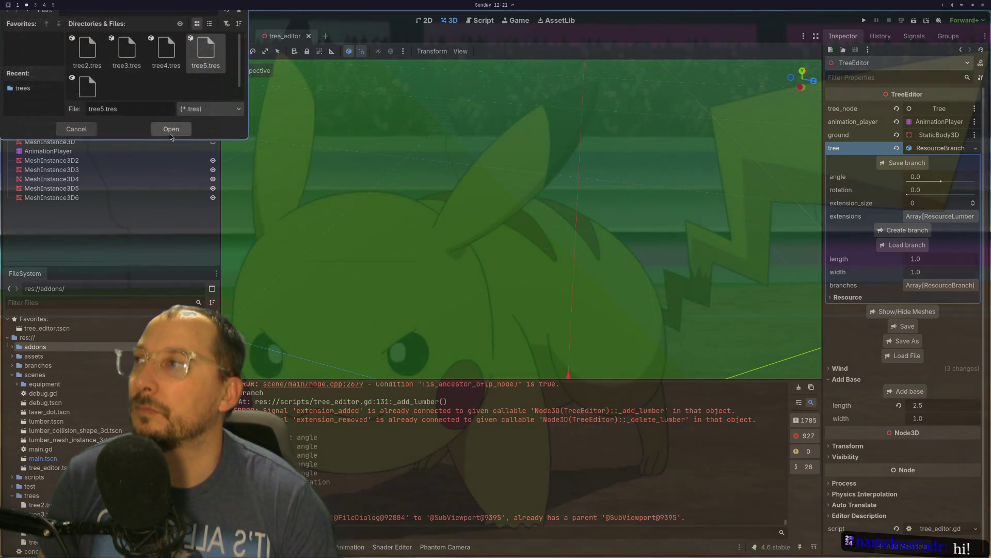
click(170, 132)
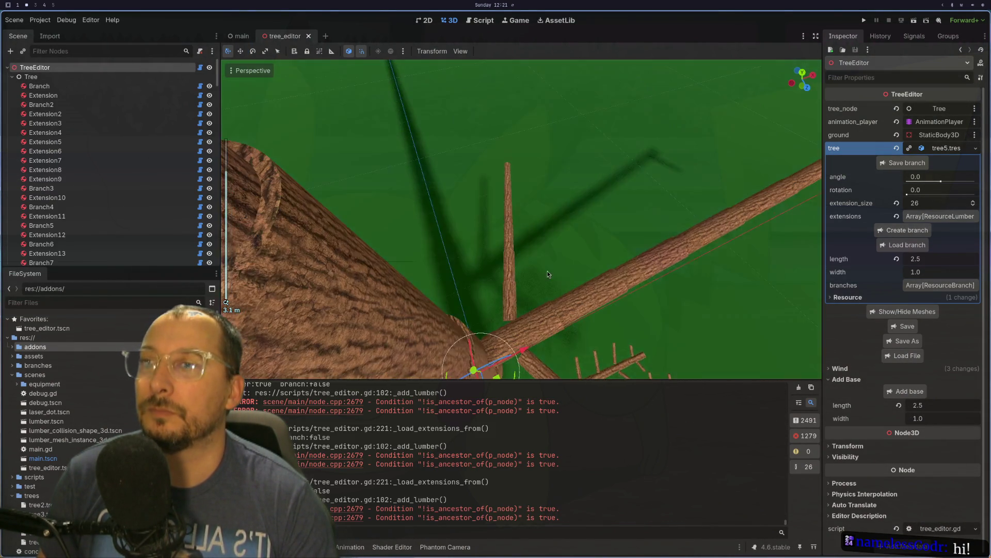
mouse_move(587, 240)
mouse_down()
mouse_move(600, 203)
mouse_move(608, 306)
mouse_move(586, 243)
mouse_up()
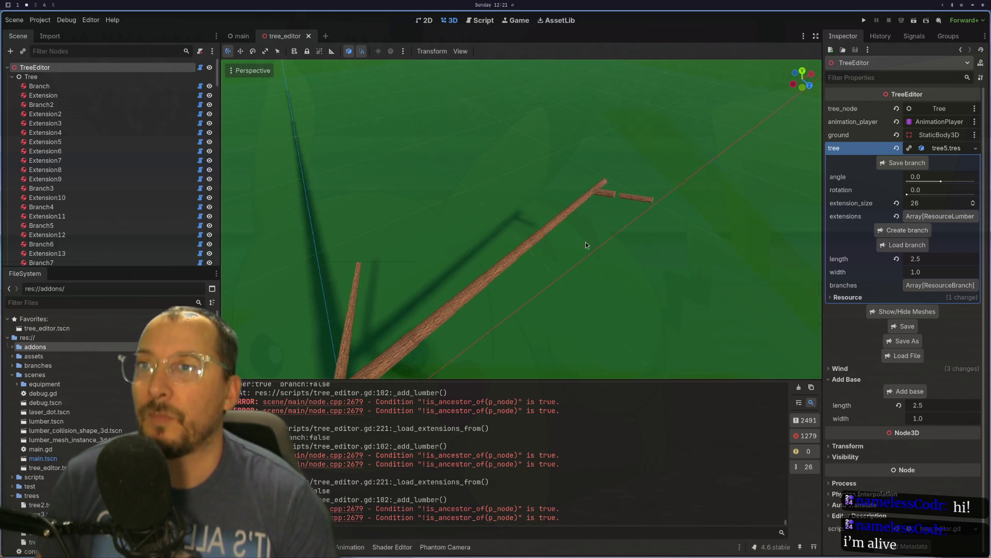
Select the Extension2 trunk segment and expand, then collapse, its lumber resource in the Inspector.
click(614, 193)
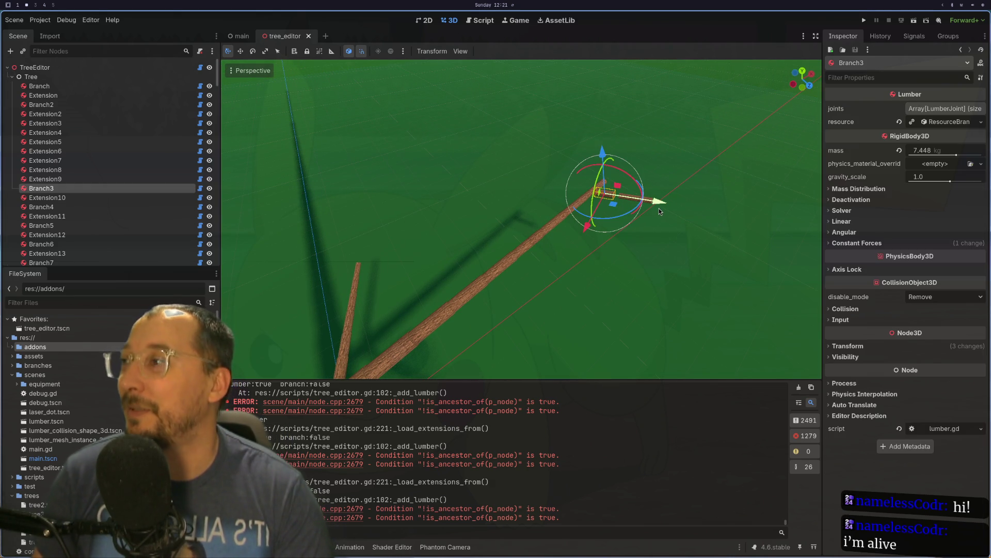
mouse_move(471, 296)
mouse_down()
mouse_move(713, 161)
mouse_move(650, 140)
mouse_up()
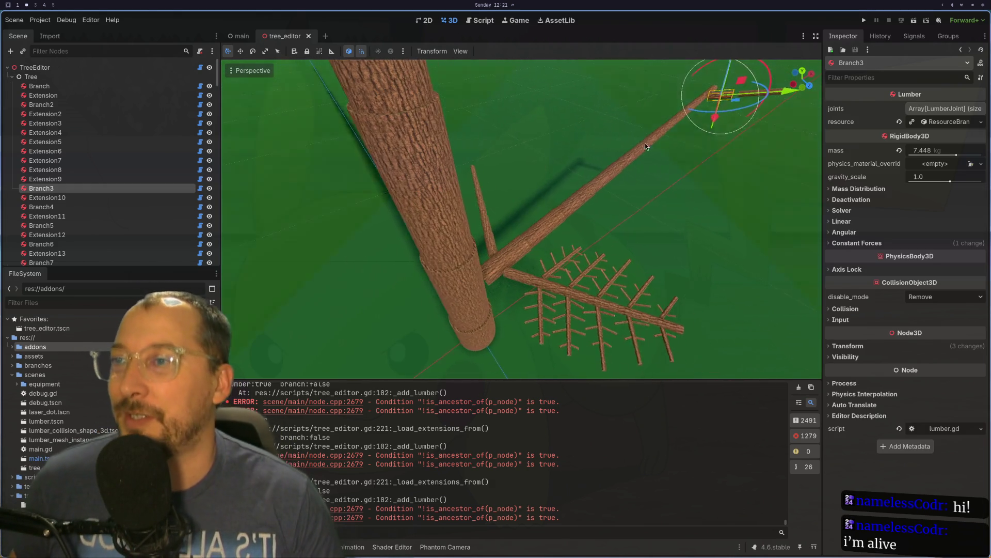
scroll(650, 141, up, 5)
click(636, 258)
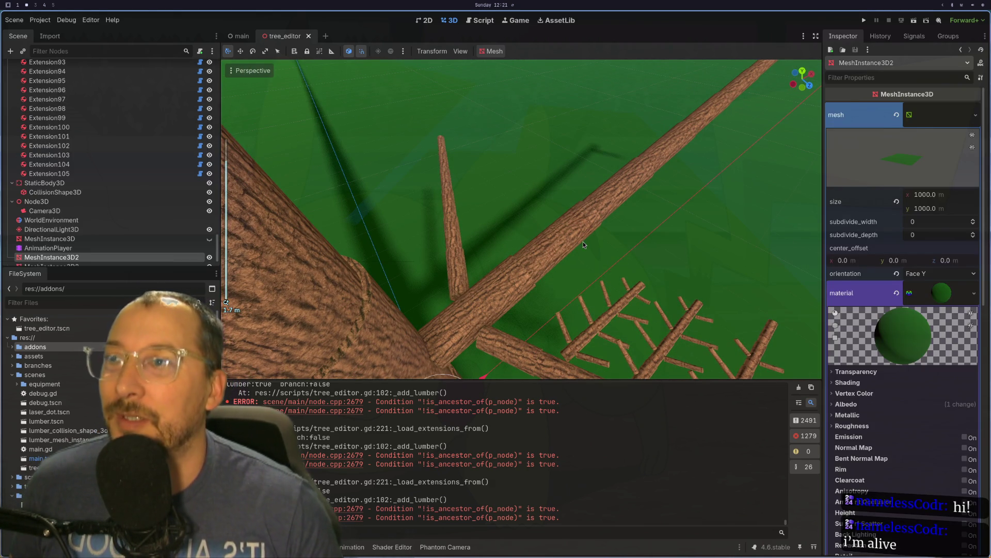
click(584, 245)
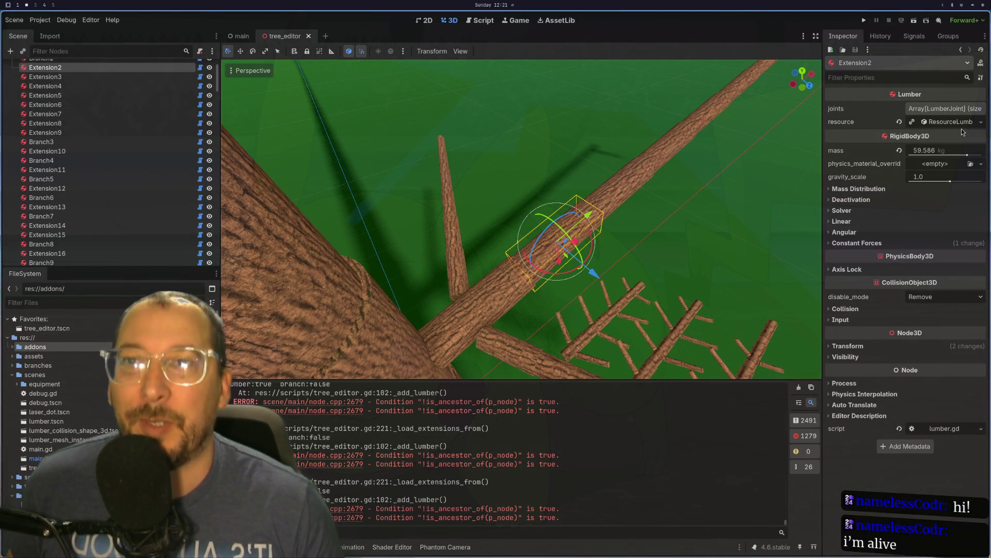
click(961, 127)
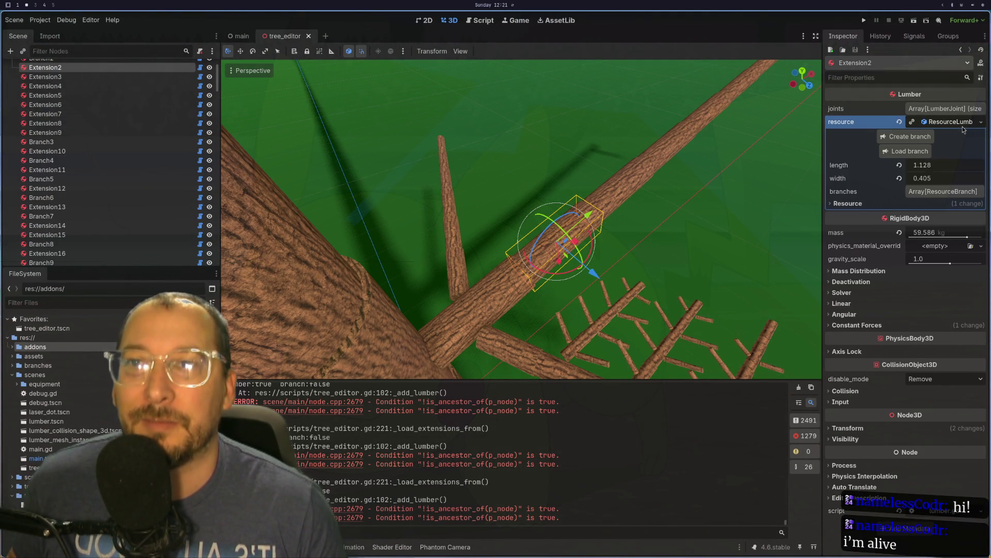
click(962, 127)
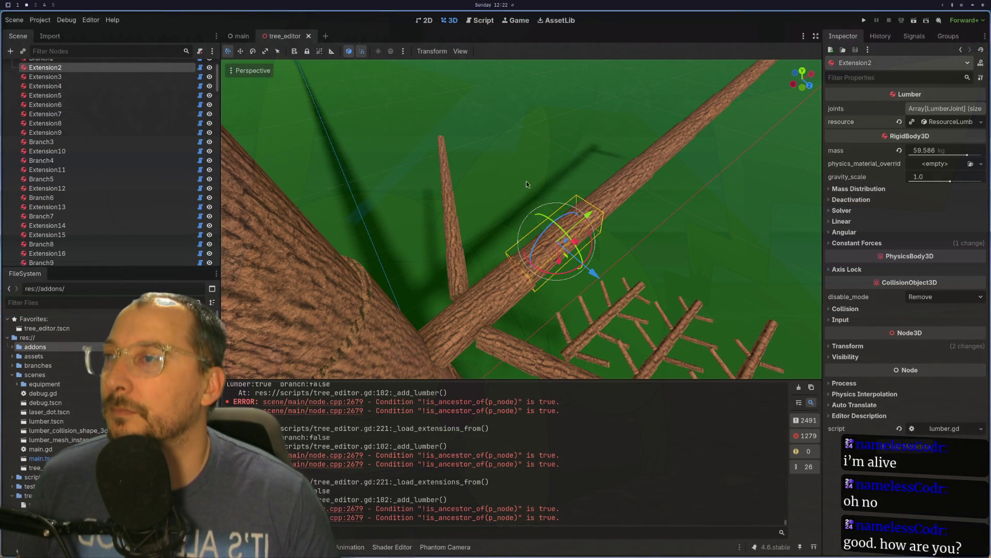
scroll(532, 177, up, 2)
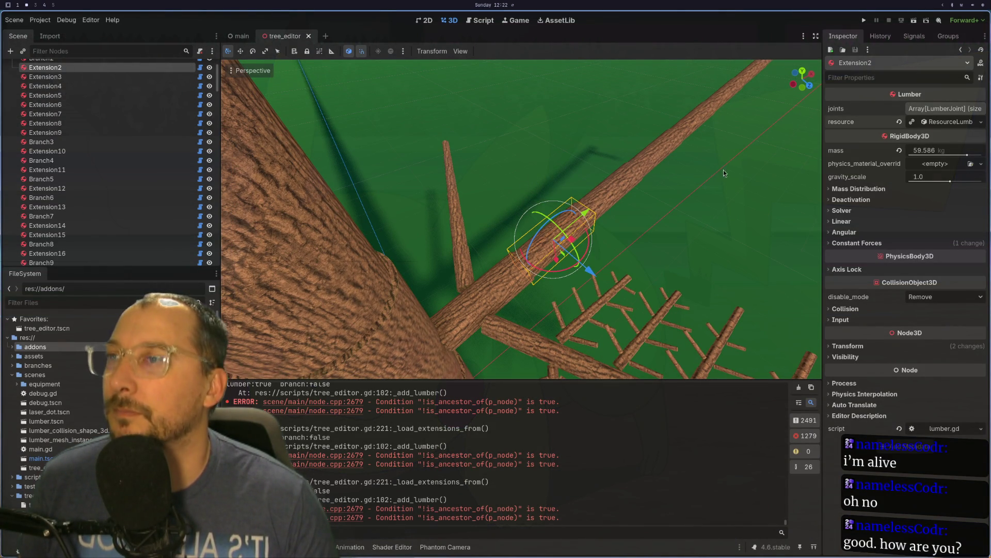
Load detailed_branch.tres as a branch onto Extension2's lumber resource.
click(940, 122)
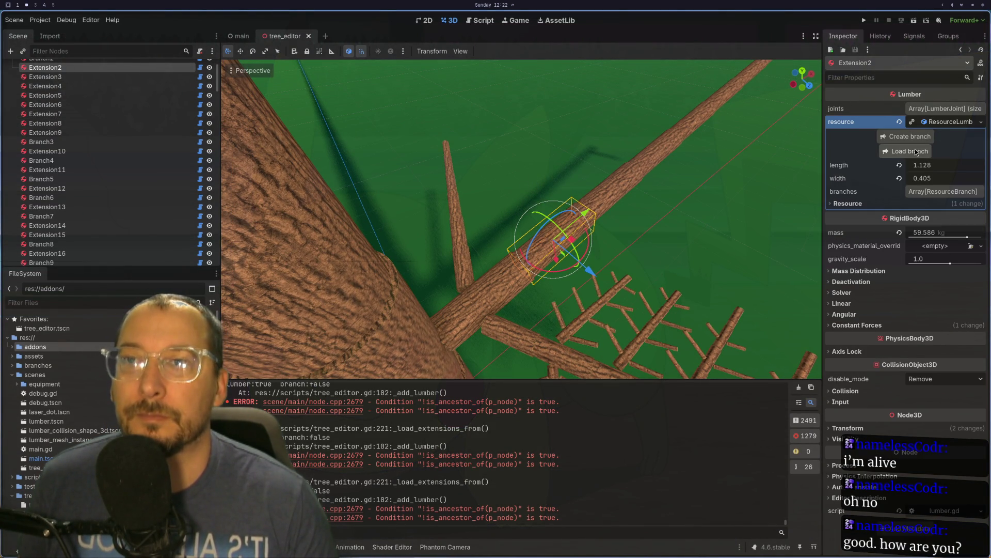
click(906, 150)
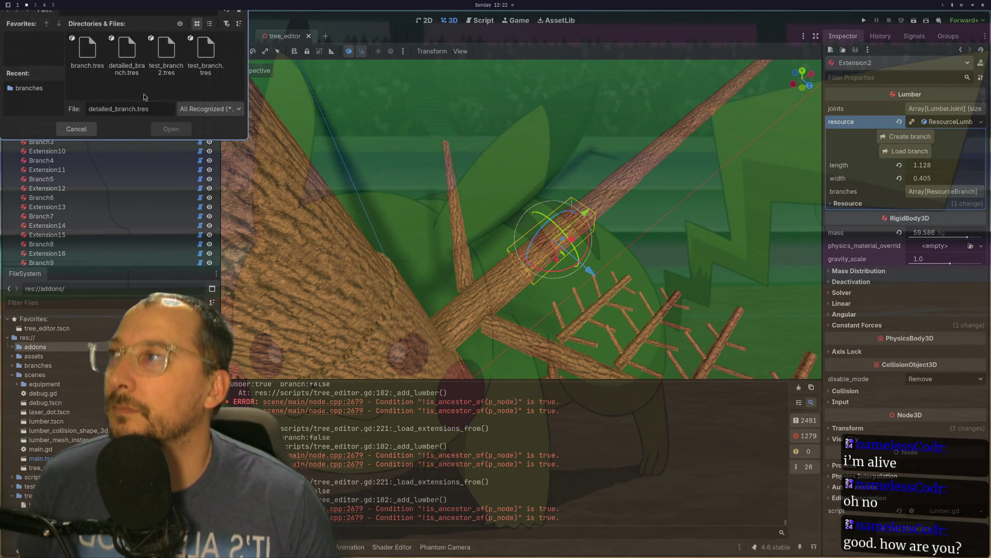
click(130, 62)
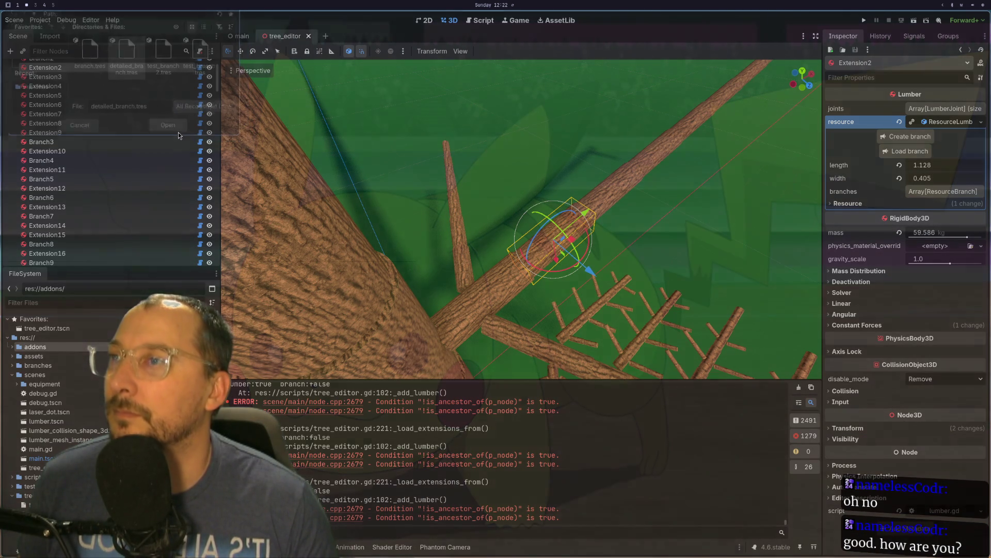
click(178, 133)
mouse_move(453, 187)
mouse_down()
mouse_move(704, 205)
mouse_move(714, 177)
mouse_move(687, 205)
mouse_up()
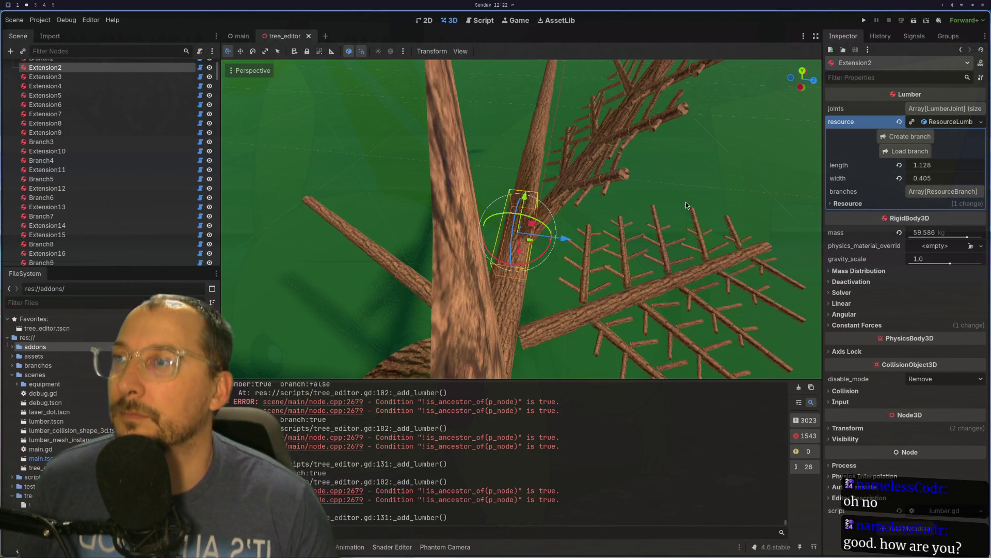
Set the attached detailed branch's angle to -0.502, orbit to check it, and reselect TreeEditor.
click(935, 192)
click(939, 219)
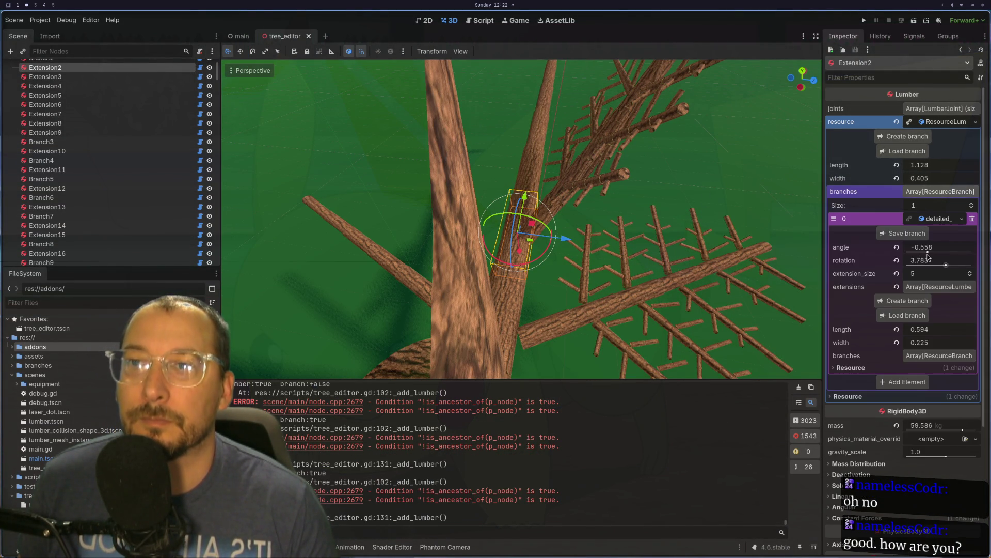
drag(928, 252, 953, 267)
mouse_move(768, 268)
mouse_down()
mouse_move(515, 291)
mouse_move(454, 334)
mouse_move(772, 254)
mouse_up()
drag(699, 283, 749, 279)
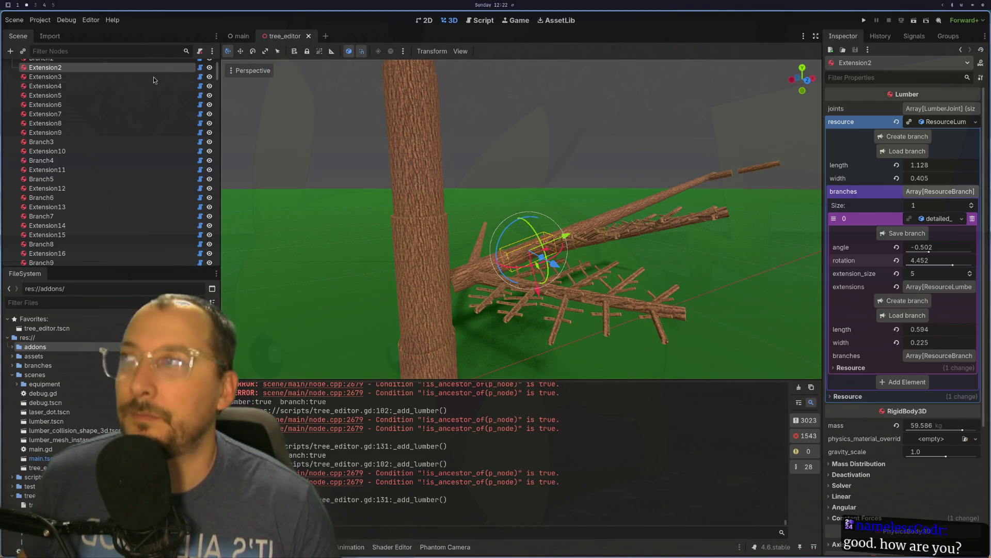
scroll(155, 98, up, 2)
click(92, 68)
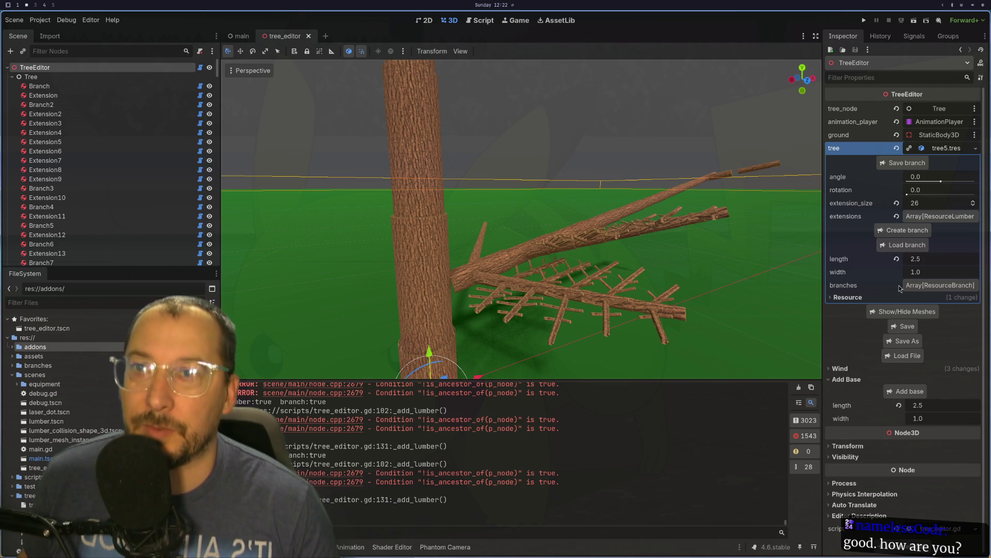
Run the tree_editor scene to preview the tree, then close it and return to Neovim.
click(915, 21)
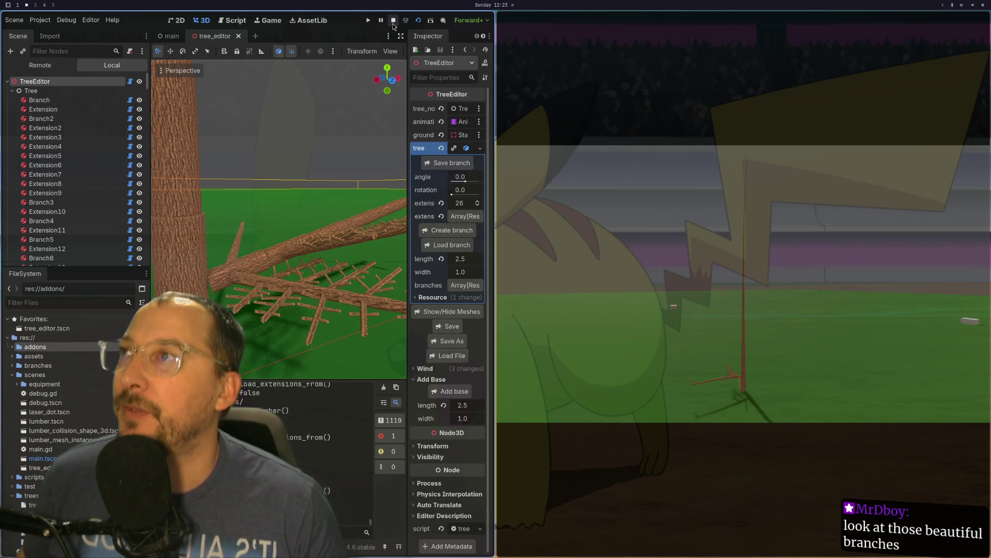
click(393, 21)
key(super+1)
Save tree_editor.gd with :w and rerun the tree scene in Godot.
key(a)
key(Escape)
text(:w)
key(Return)
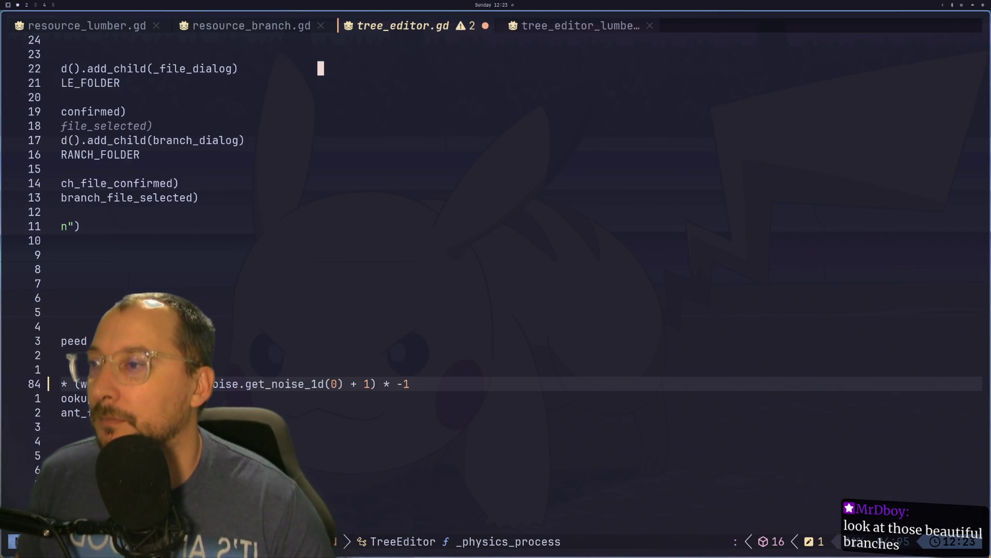
key(super+2)
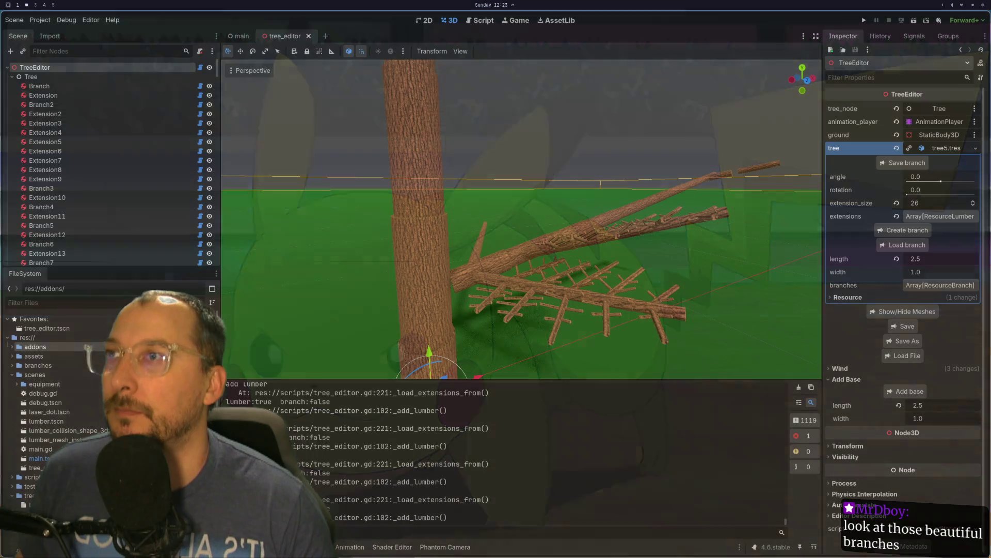
click(914, 23)
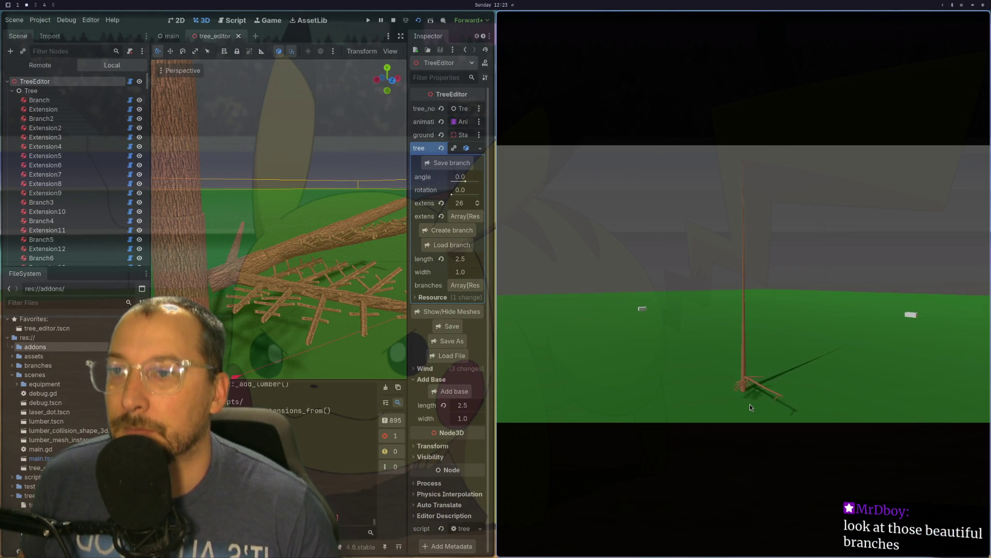
View the game fullscreen, then delete line 84's negative multiplier and save the script.
key(super+f)
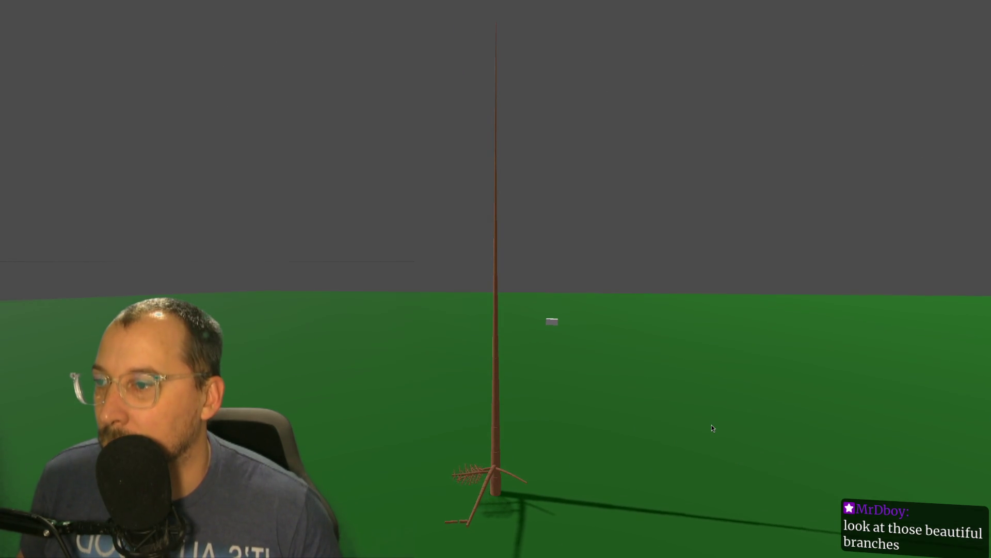
key(super+q)
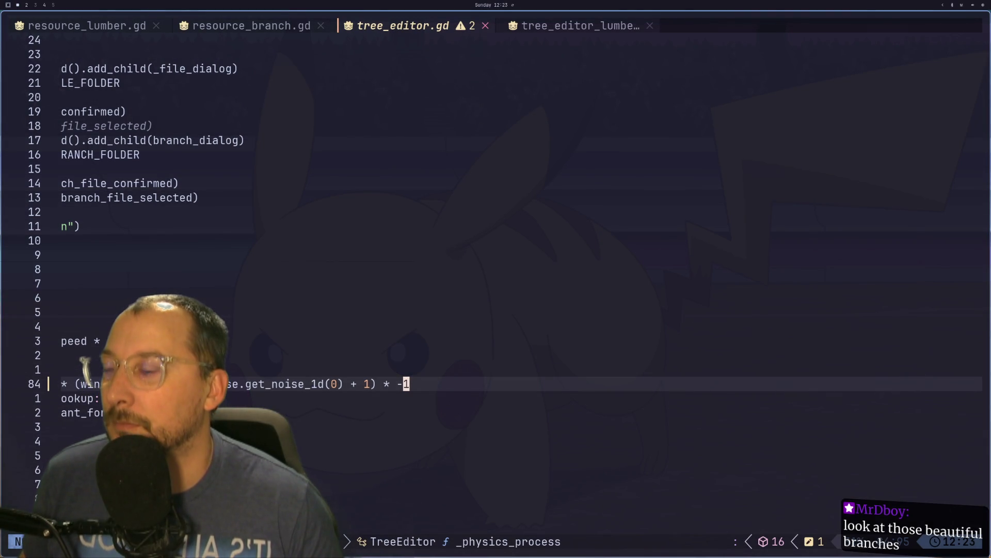
key(x)
key(x)
key(x)
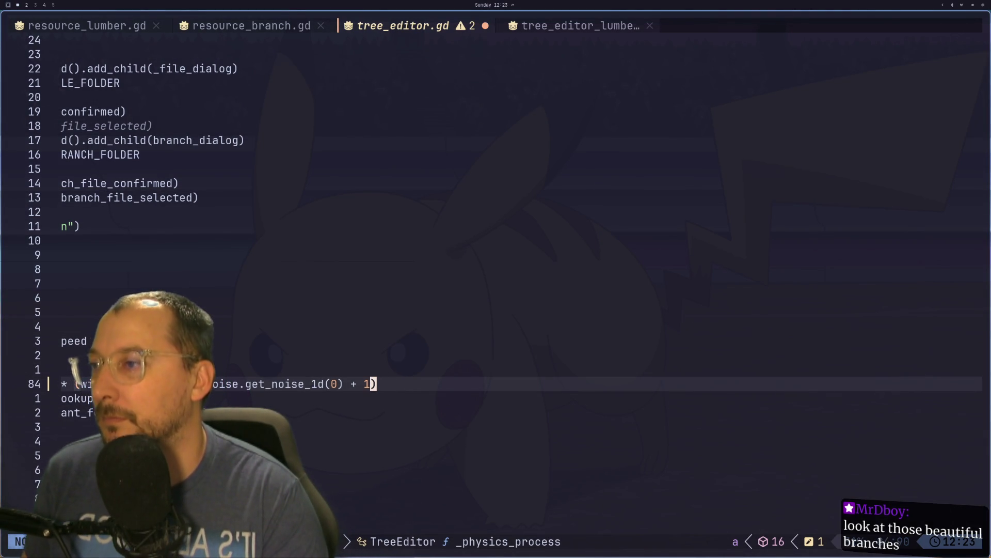
key(colon)
text(w)
key(Return)
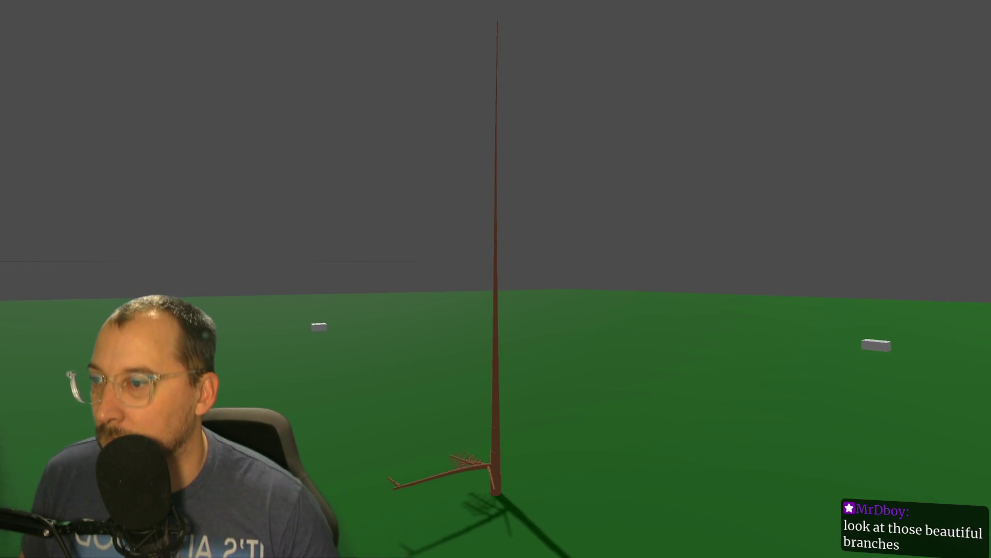
Append a ' *' multiplier to line 84 and view the running tree scene again.
key(super+q)
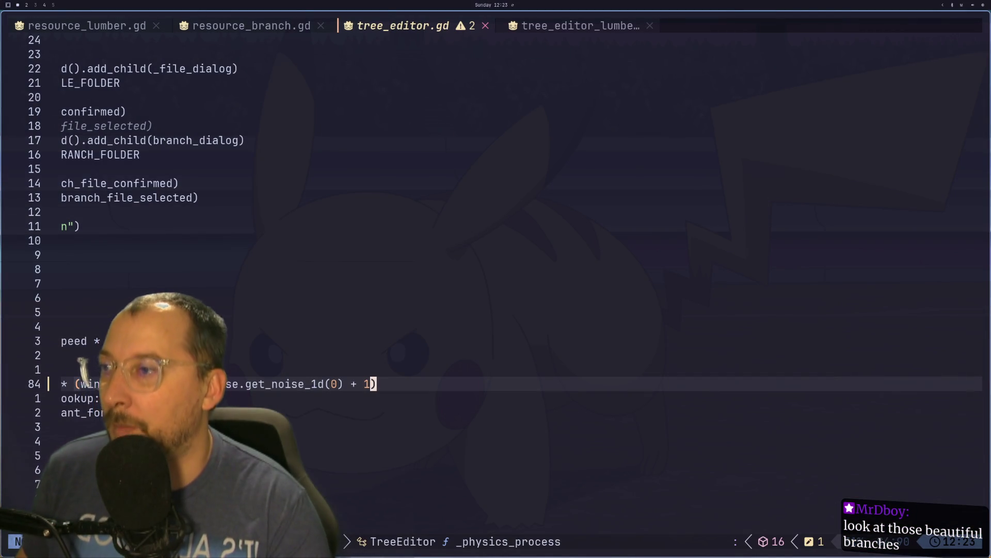
text(a )
text(*)
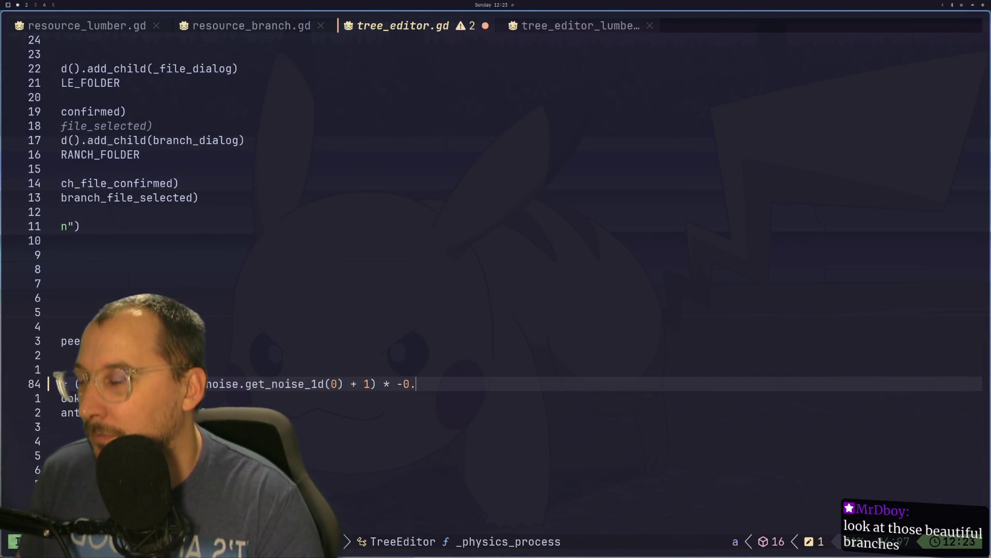
key(Escape)
key(F5)
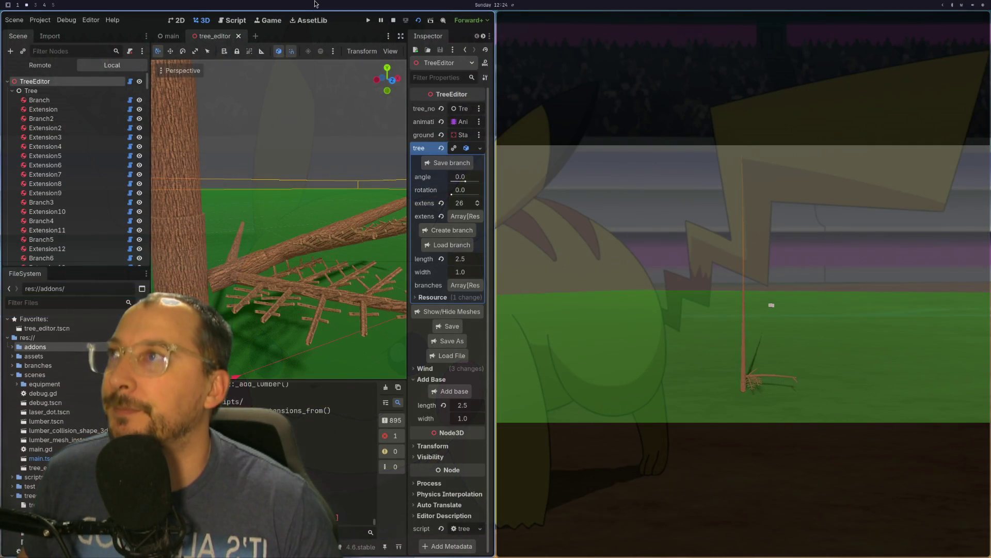
click(268, 20)
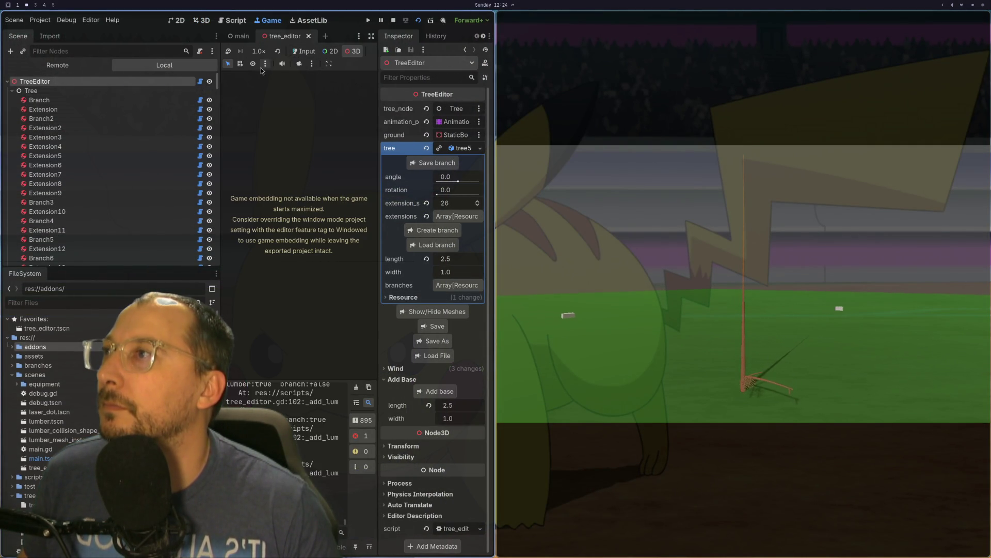
Toggle the Game view toolbar option to see the running tree, then leave the game view.
click(299, 63)
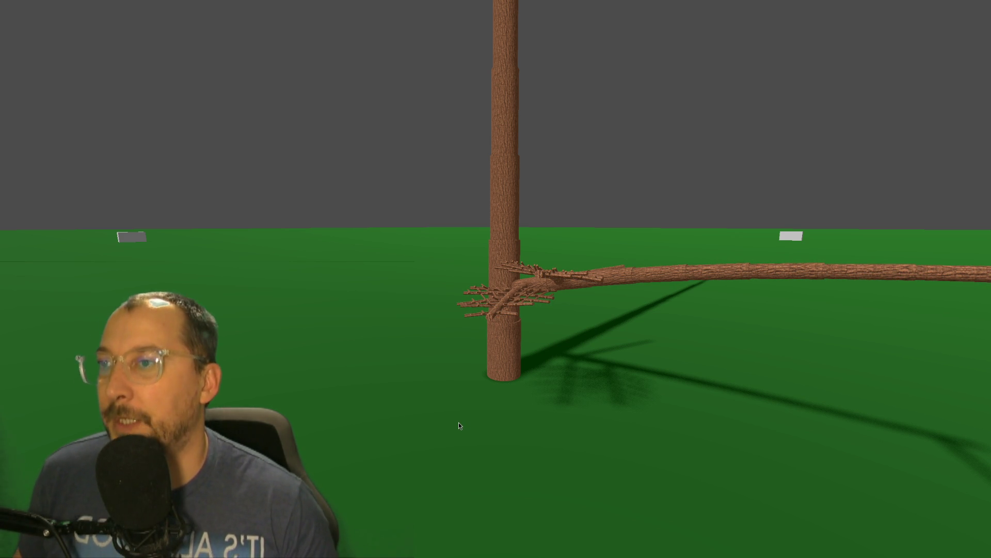
key(Escape)
Change line 84's multiplier from -0.5 to -0.75, save with :w, and orbit around the tree.
key(BackSpace)
text(75)
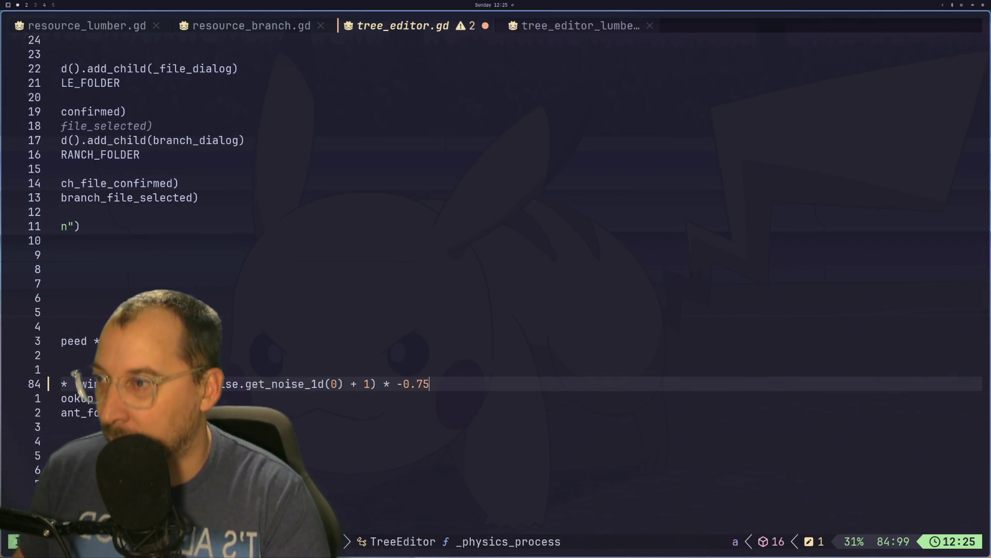
key(Escape)
key(colon)
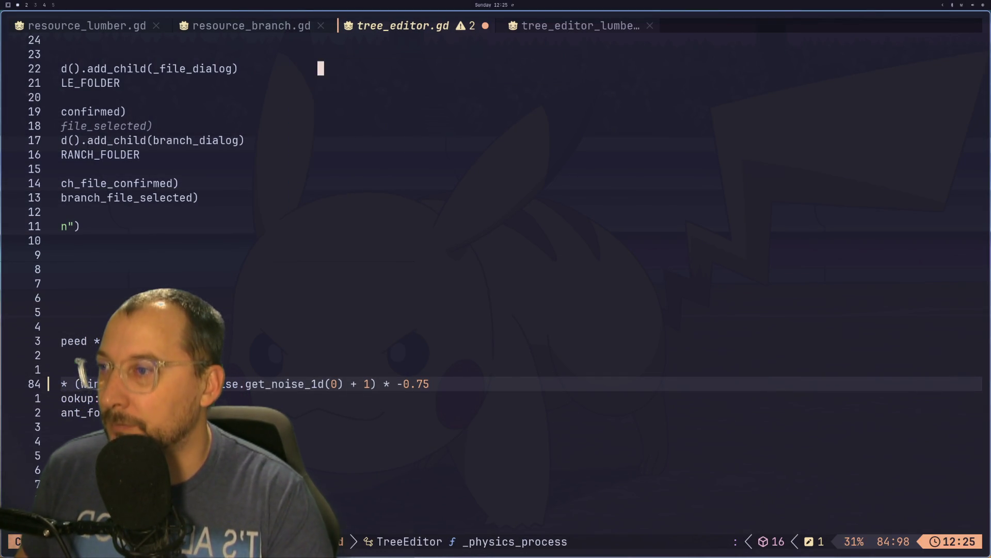
text(w)
key(Return)
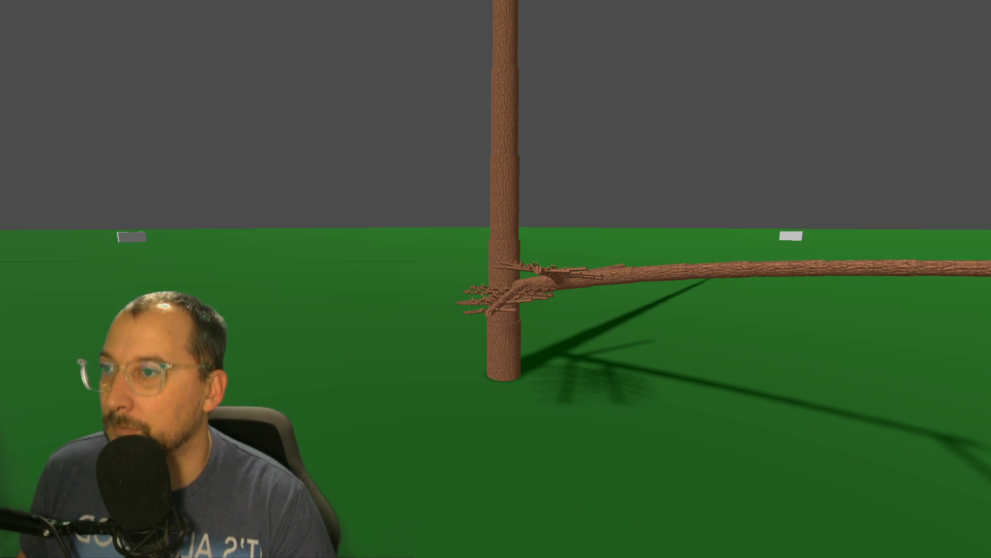
mouse_move(720, 434)
mouse_down()
mouse_move(663, 437)
mouse_move(687, 437)
mouse_up()
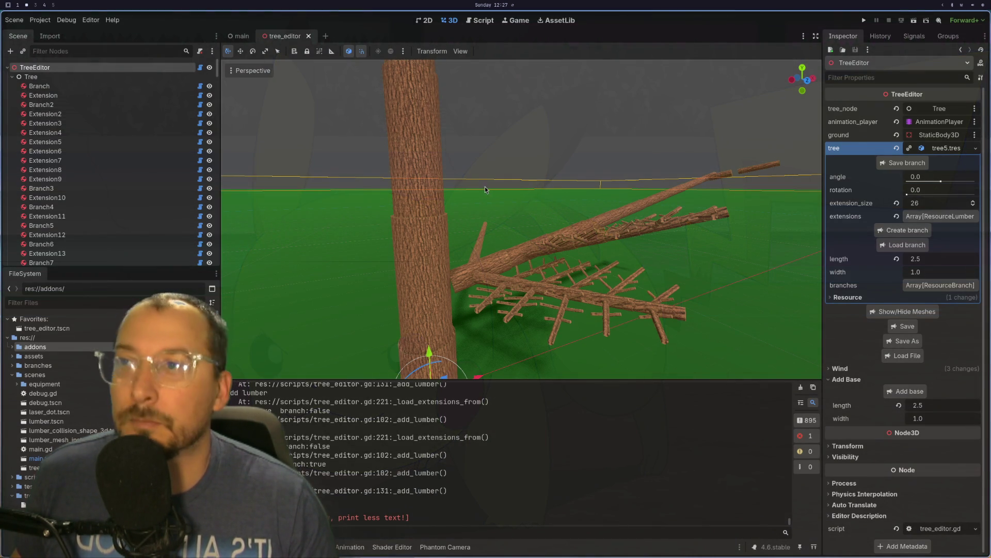
drag(484, 187, 640, 272)
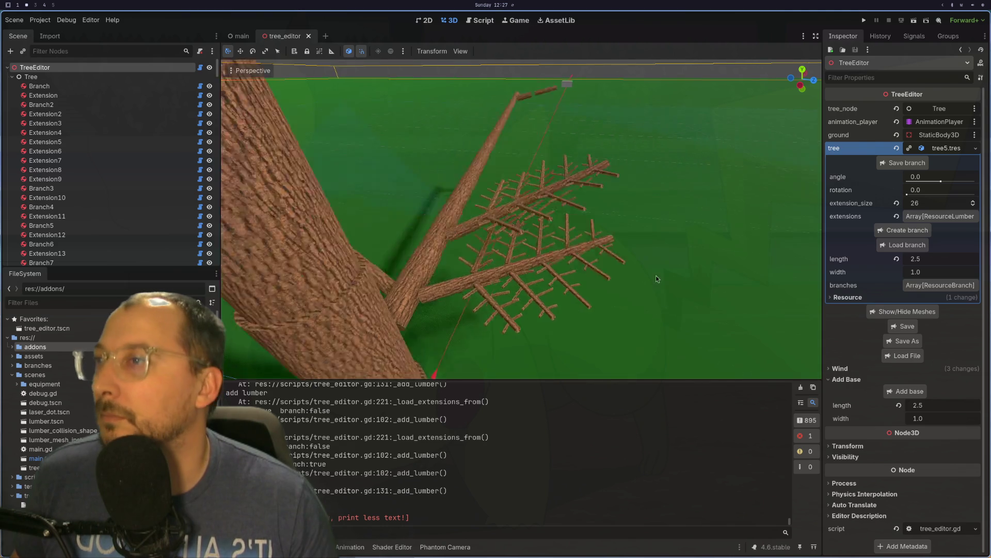
scroll(640, 272, up, 5)
click(643, 273)
scroll(646, 274, up, 4)
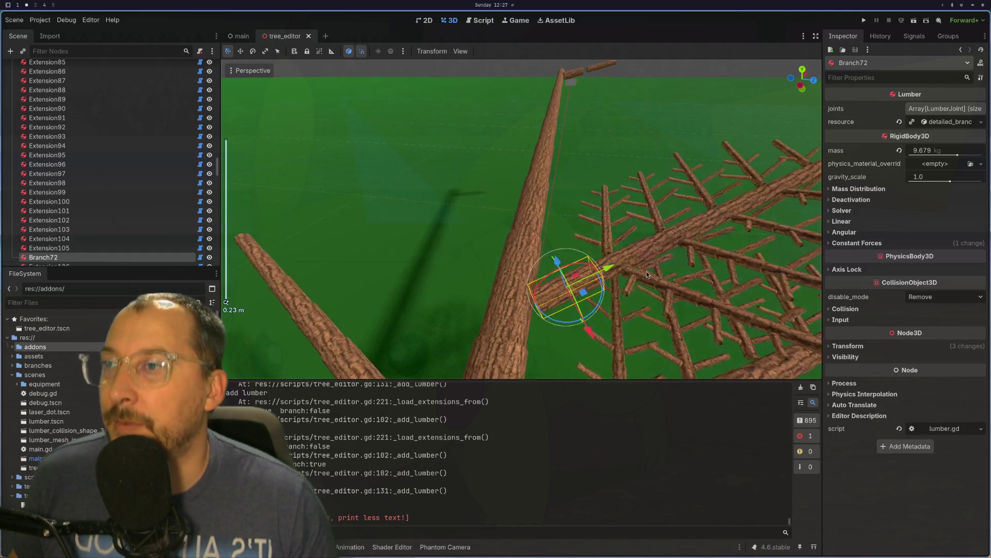
key(f)
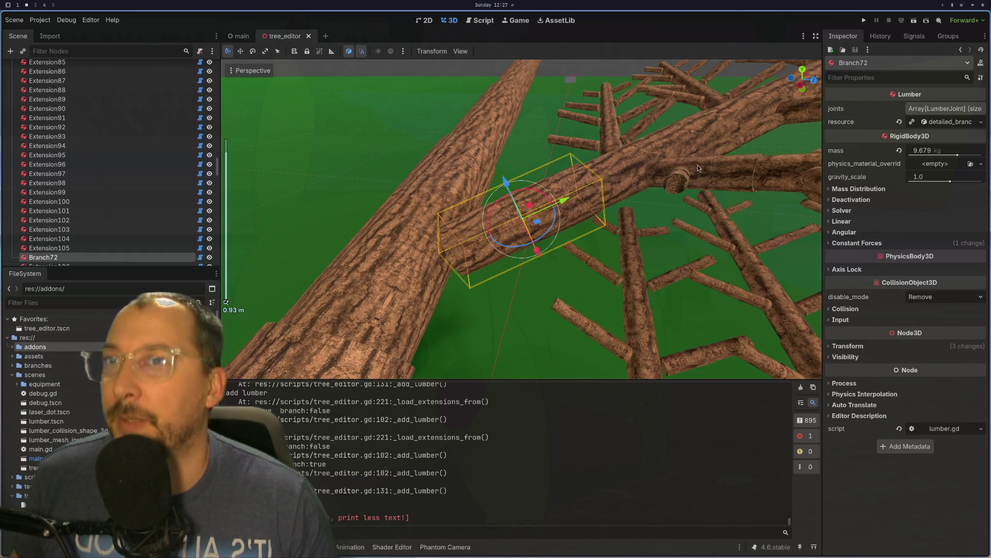
scroll(764, 175, down, 1)
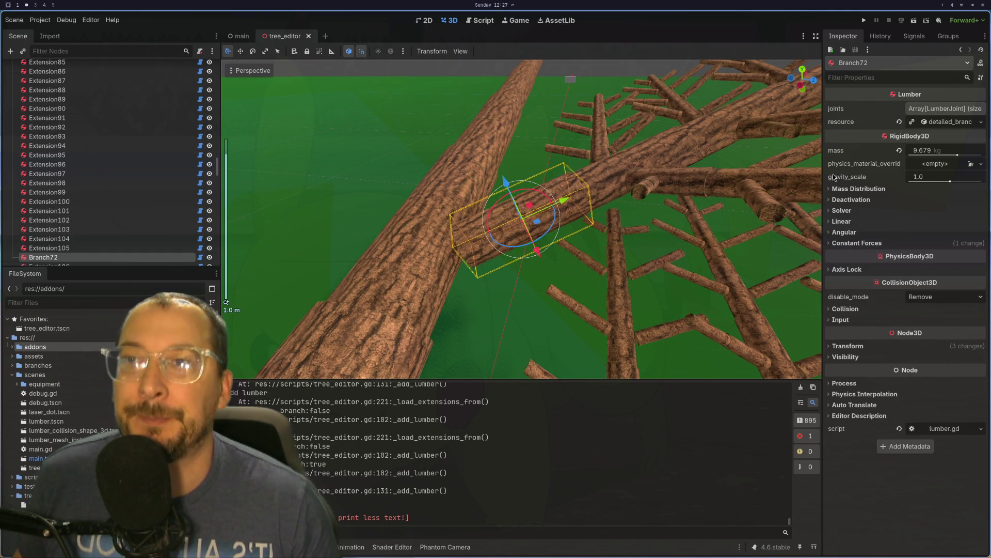
click(958, 122)
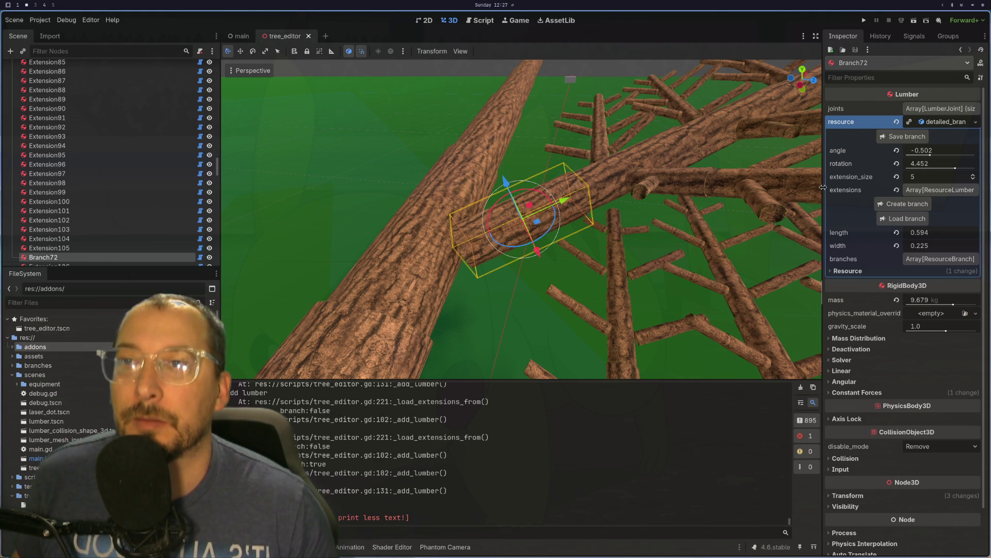
mouse_move(682, 204)
mouse_down()
mouse_move(684, 176)
mouse_move(684, 205)
mouse_up()
scroll(684, 177, down, 2)
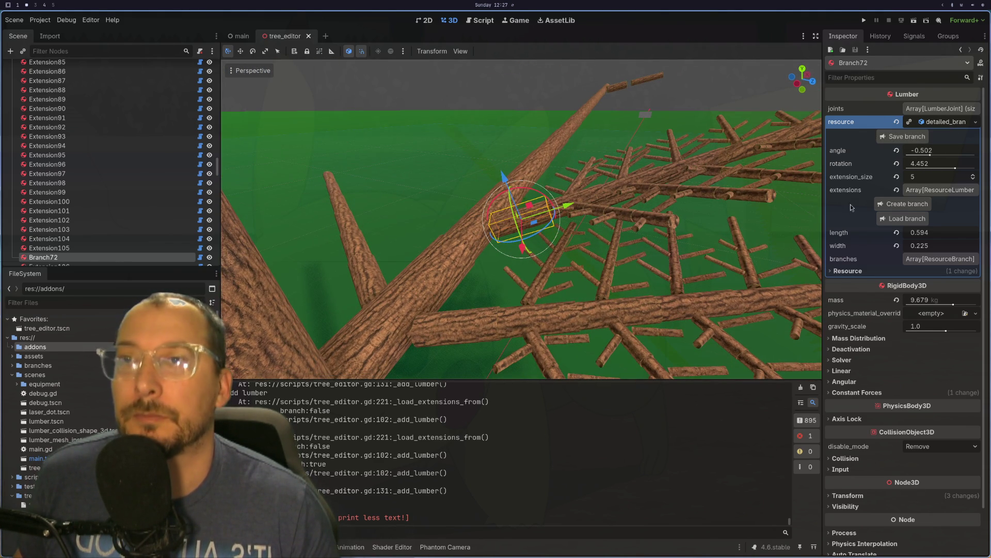
click(924, 235)
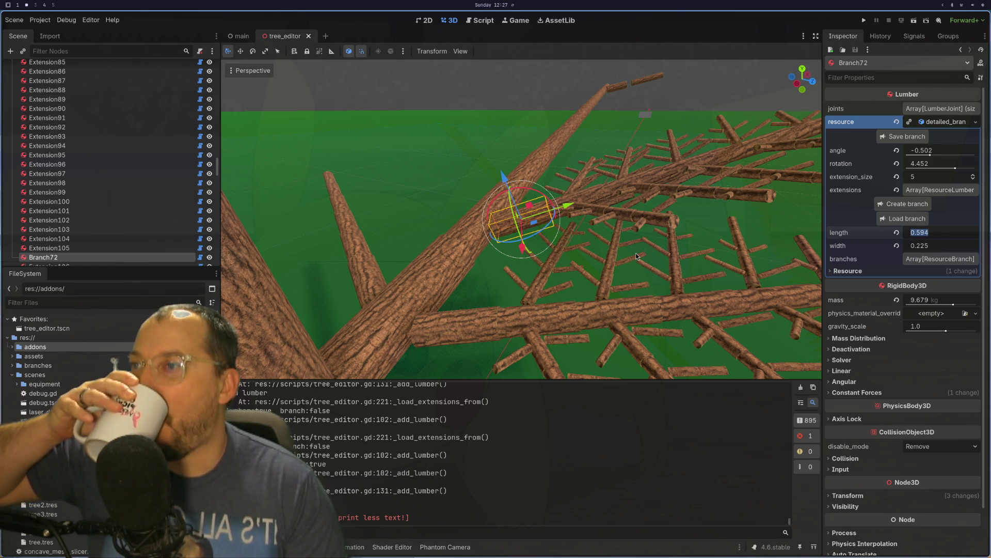
click(385, 336)
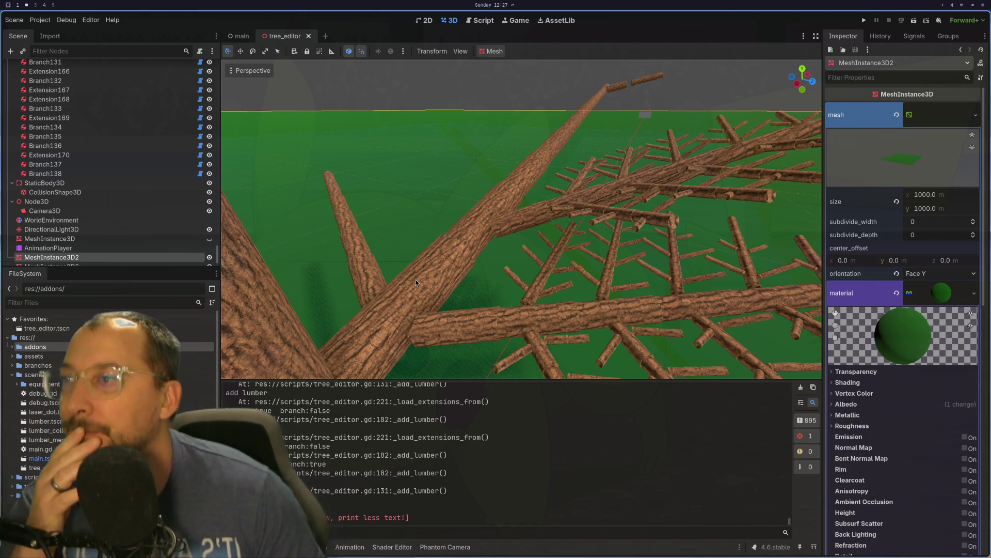
click(365, 316)
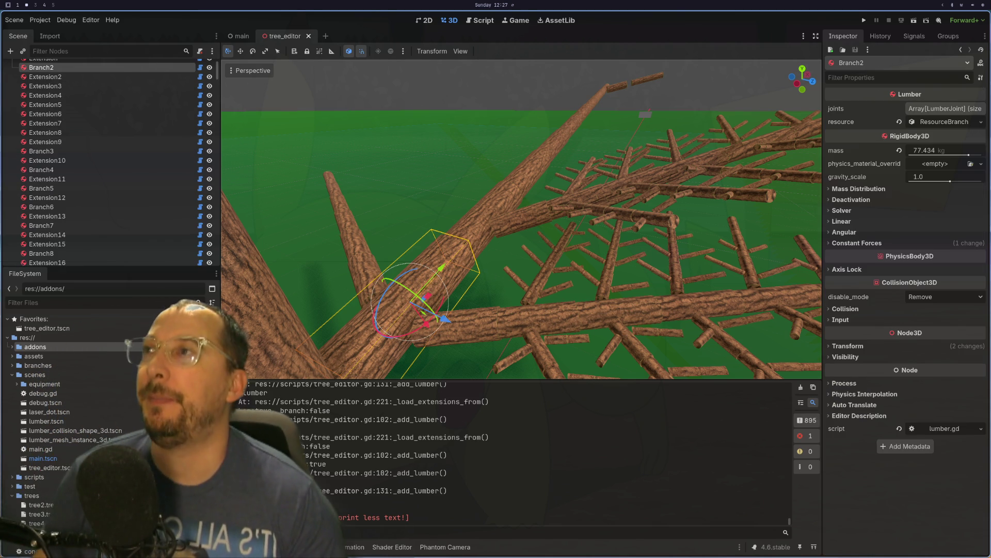
key(super+1)
key(g)
key(a)
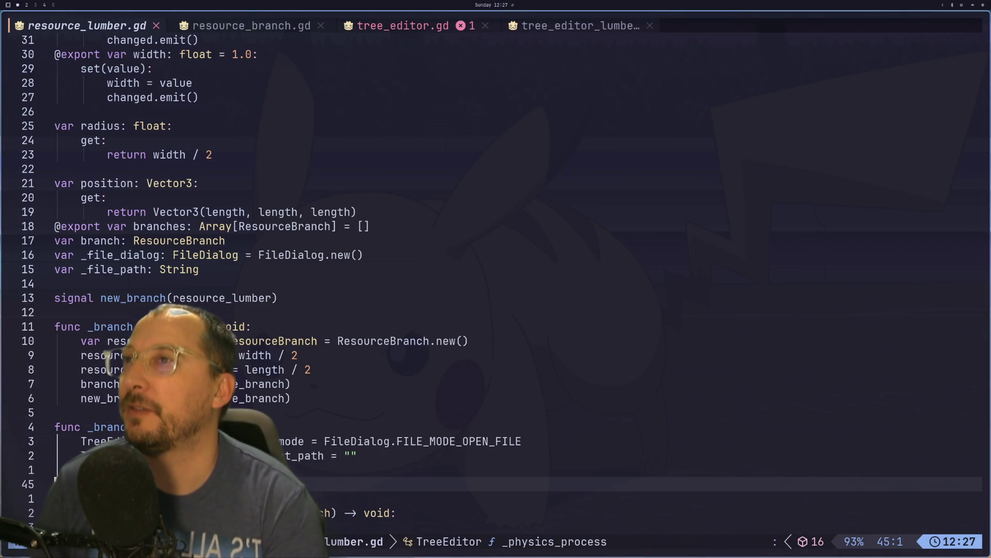
key(g)
key(n)
key(k)
key(k)
key(k)
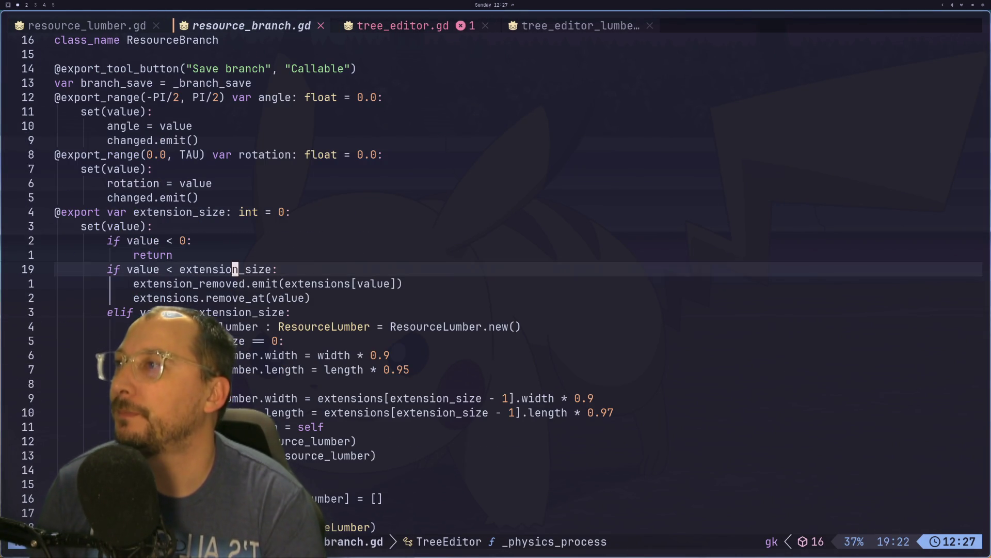
key(k)
key(k)
key(k)
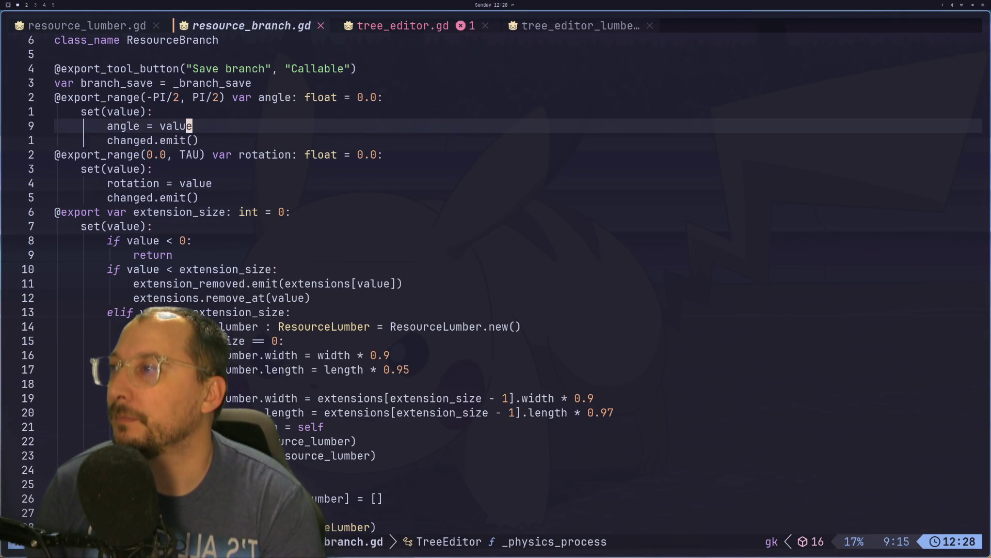
key(j)
key(j)
key(j)
key(9)
key(j)
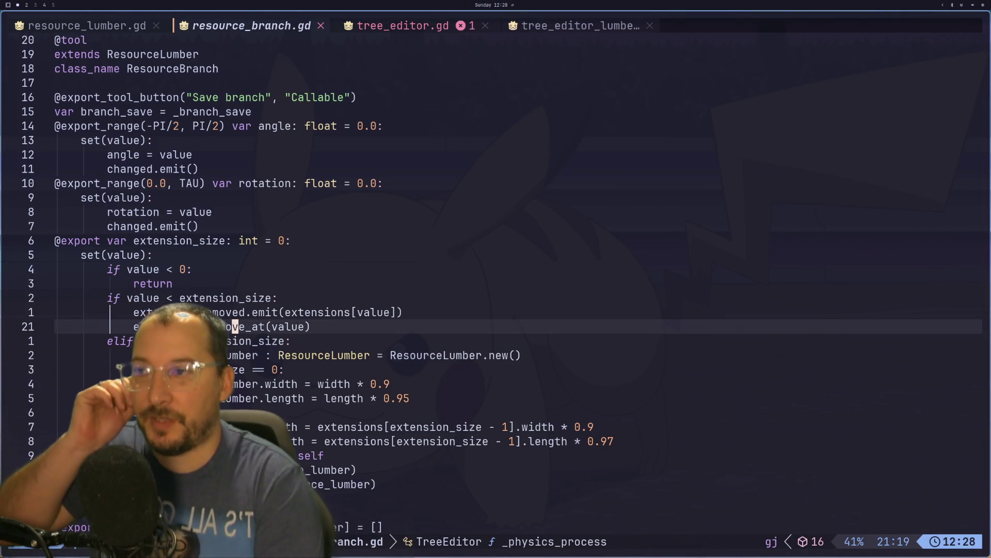
key(k)
key(j)
key(j)
key(j)
key(shift+h)
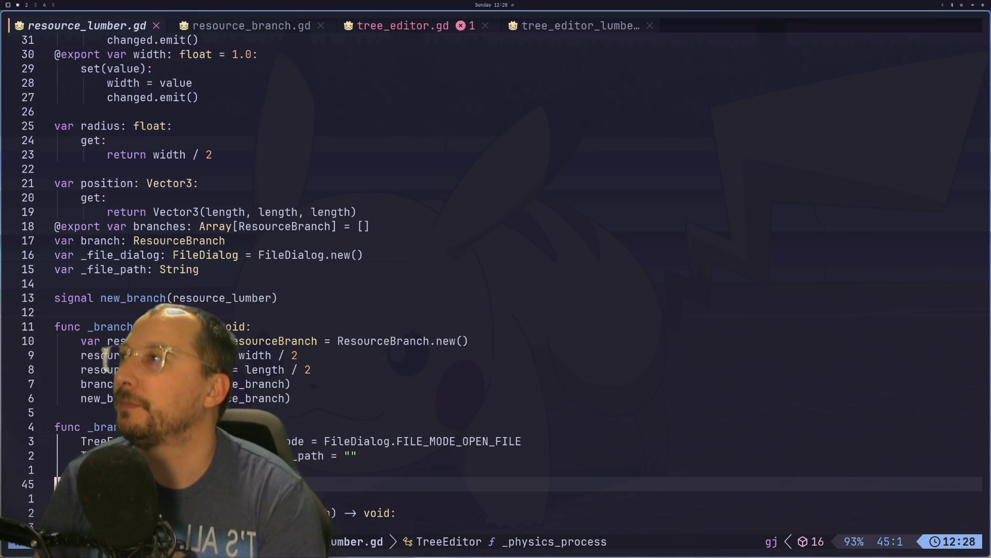
key(k)
key(k)
key(k)
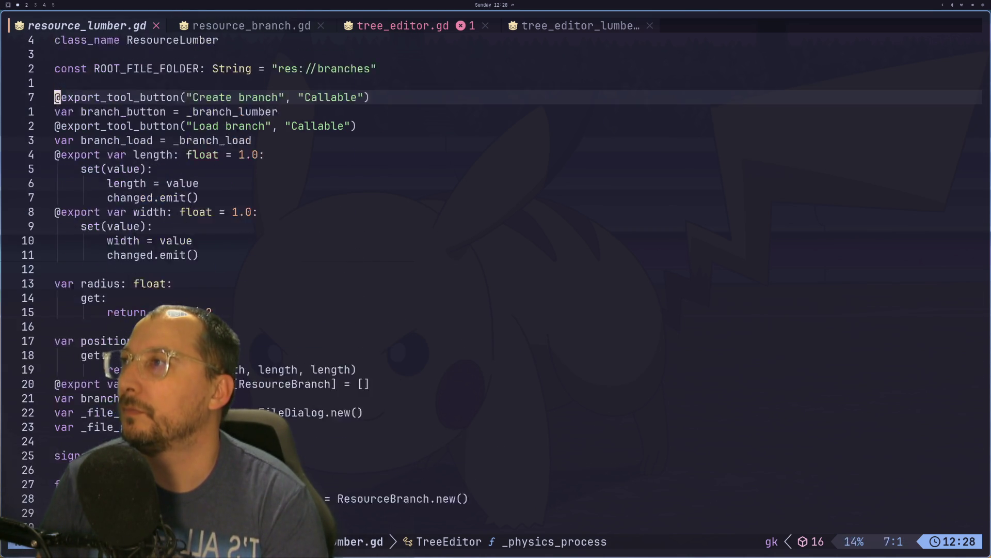
key(j)
key(j)
key(j)
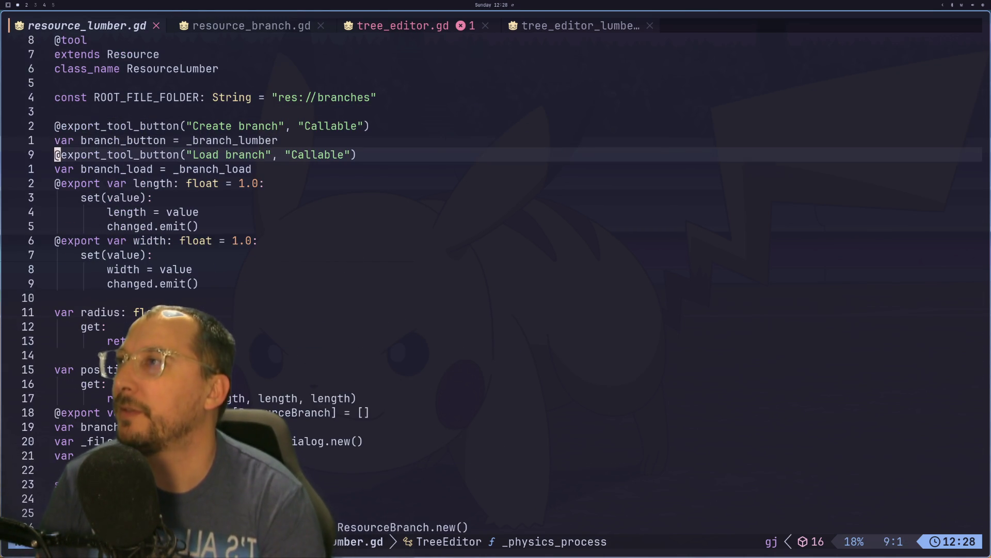
key(j)
key(j)
key(j)
key(shift+l)
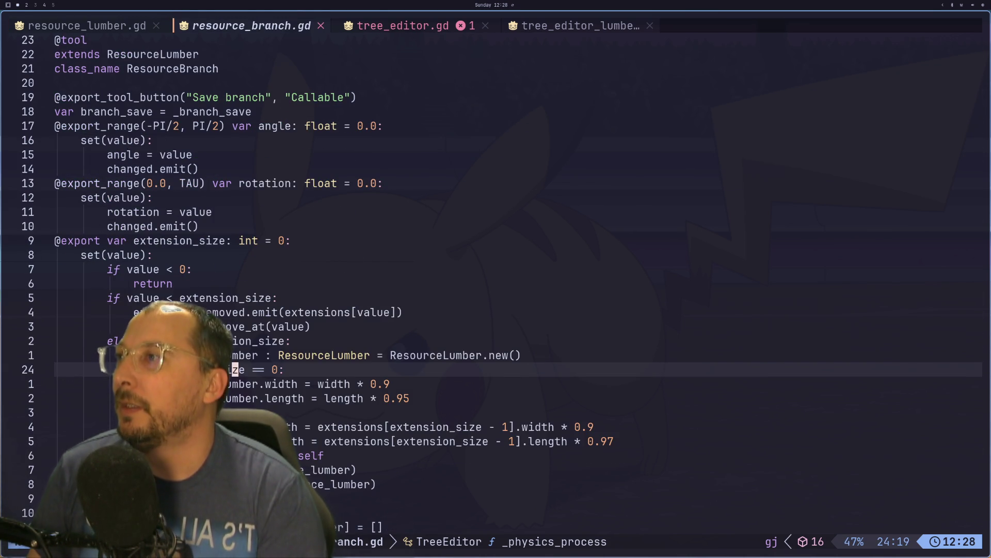
key(j)
key(j)
key(j)
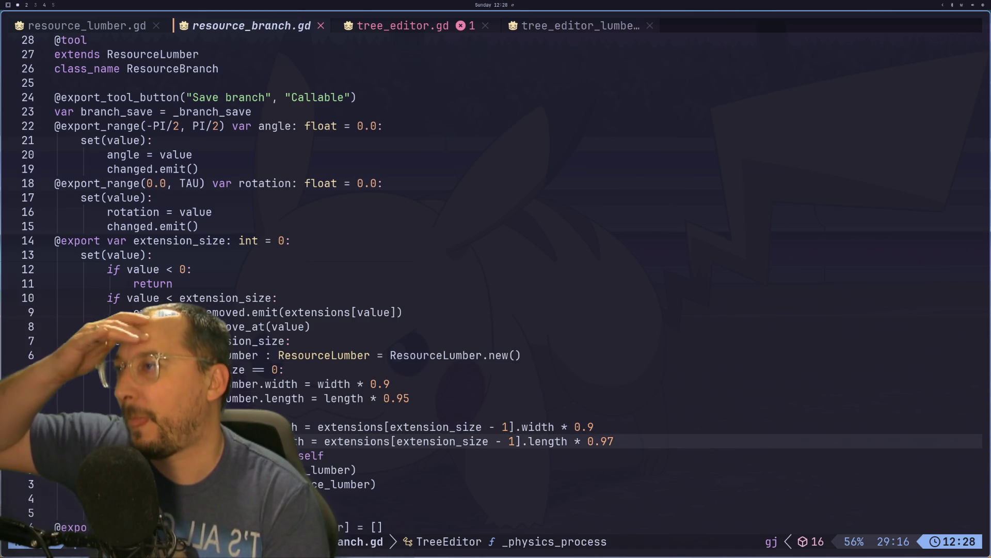
key(j)
key(j)
key(j)
key(super+2)
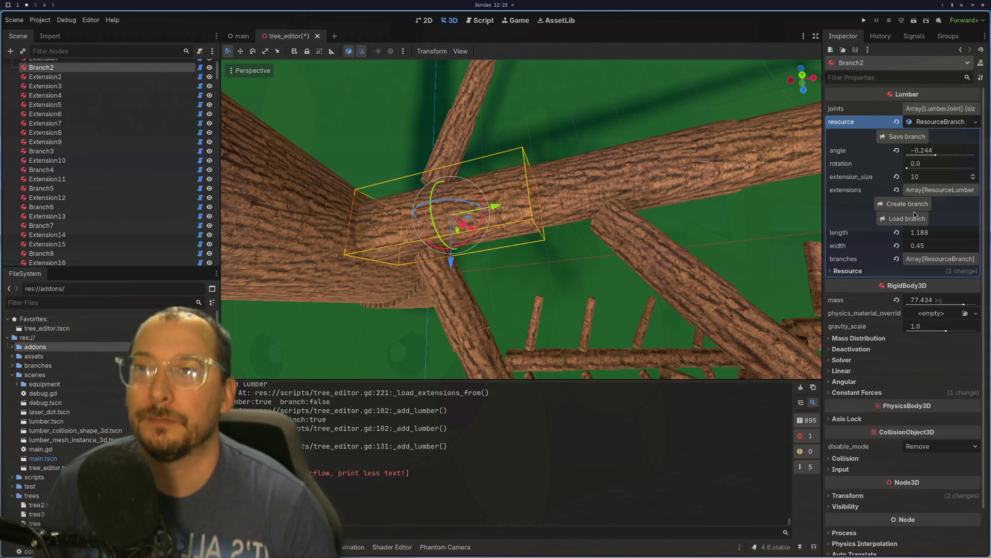
key(super+1)
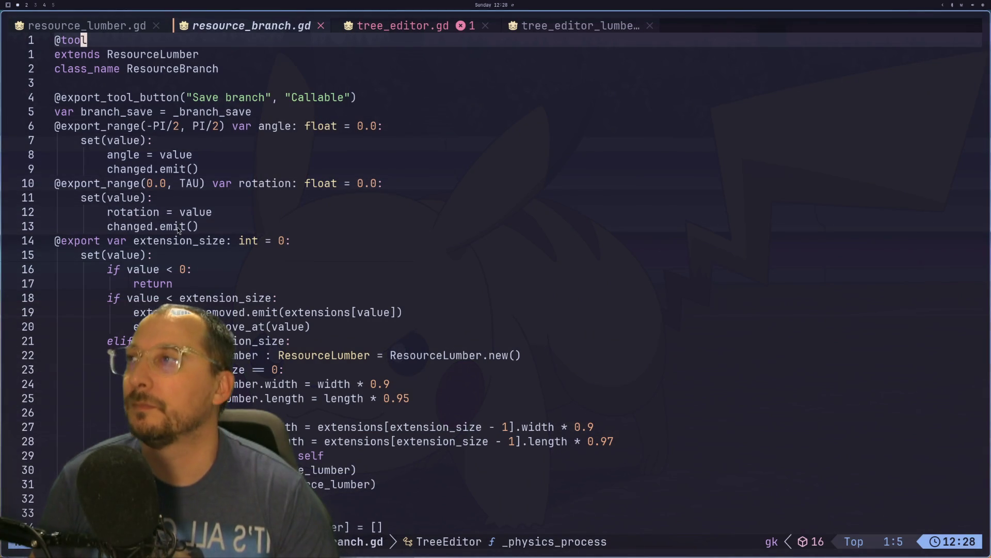
key(ctrl+o)
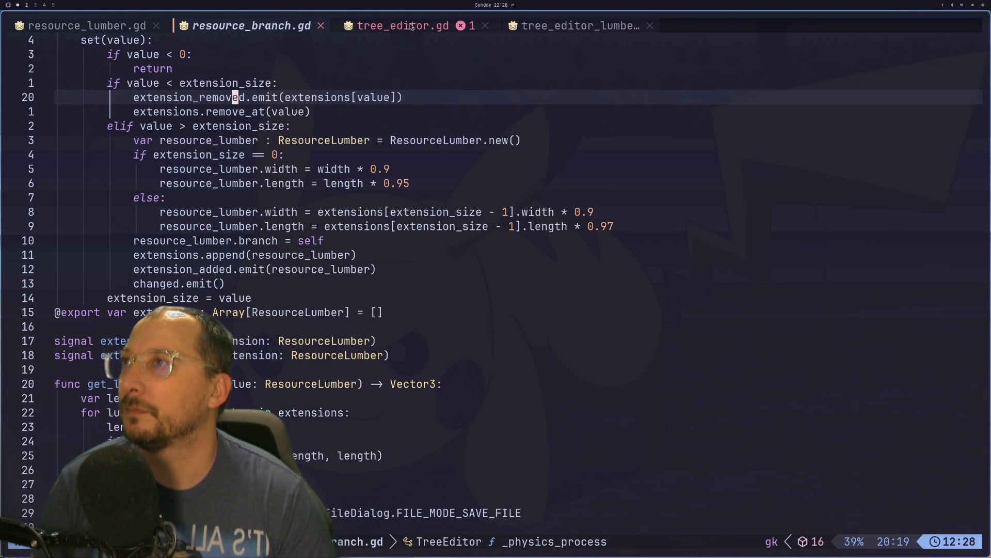
click(98, 23)
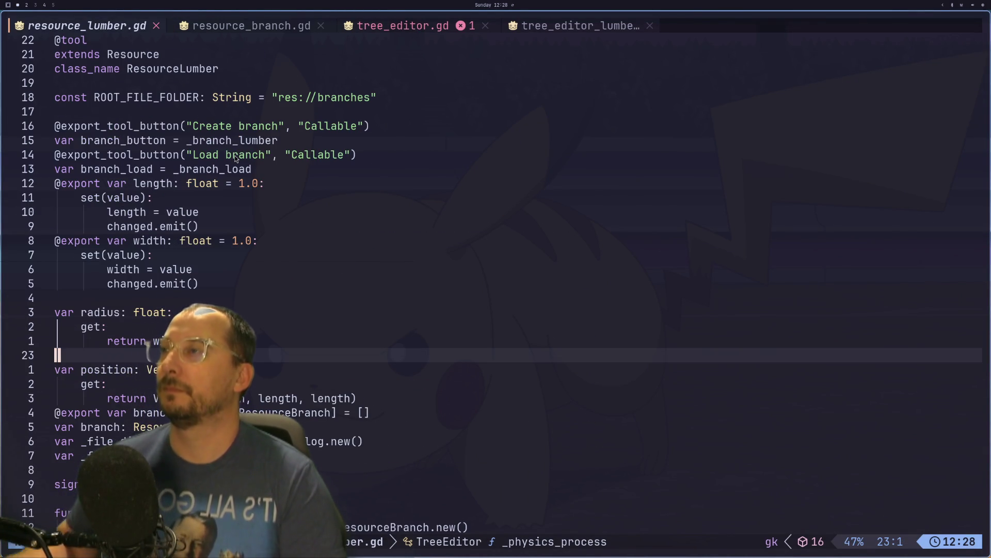
scroll(190, 130, down, 5)
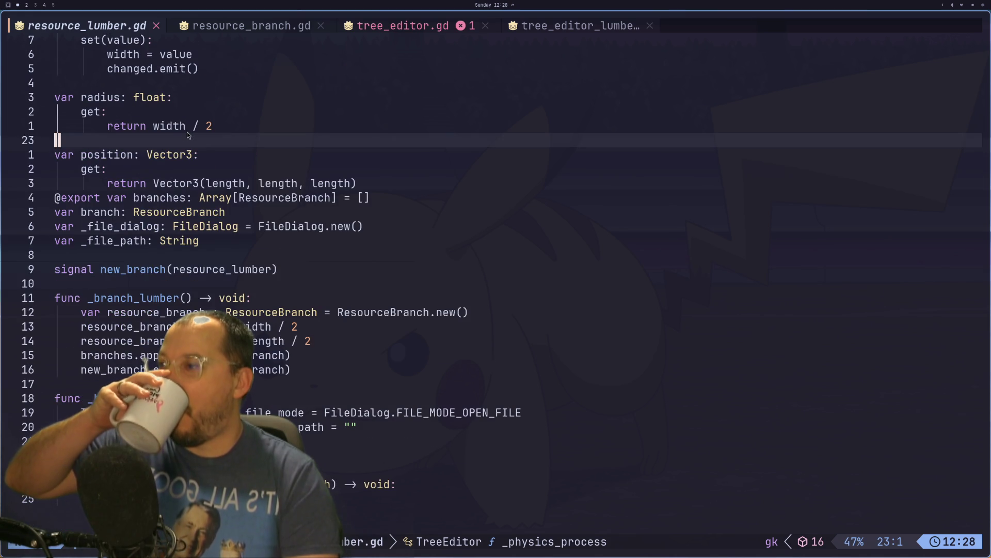
scroll(244, 261, up, 5)
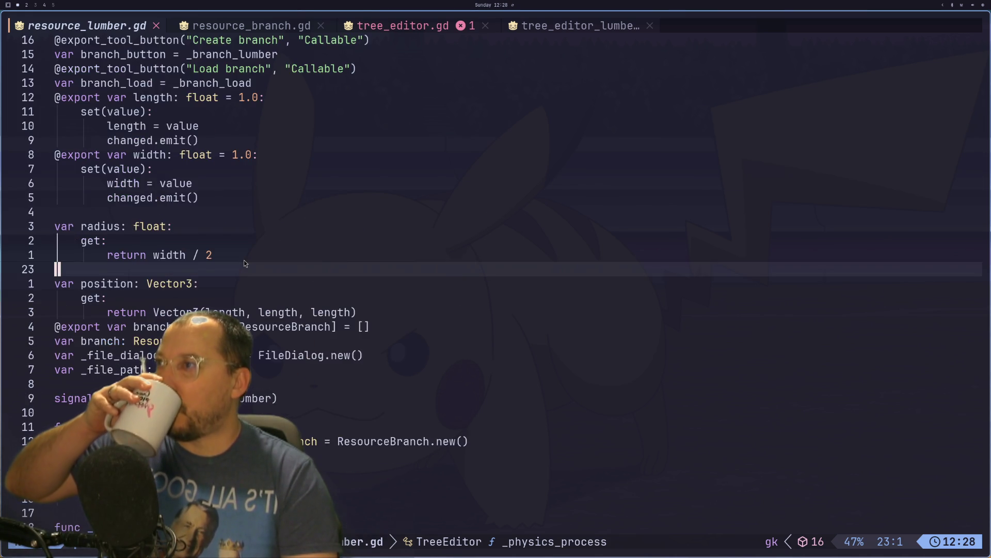
scroll(205, 217, down, 4)
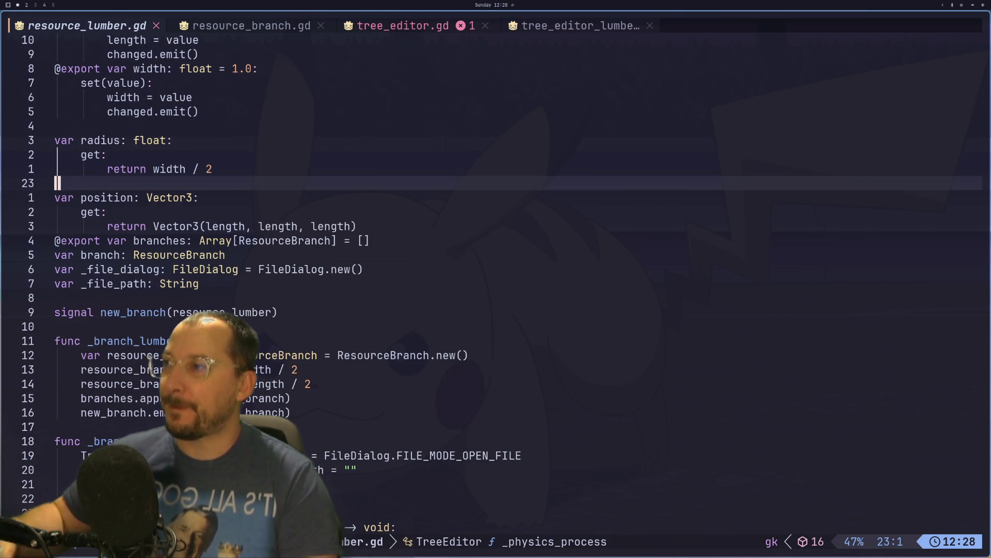
click(153, 412)
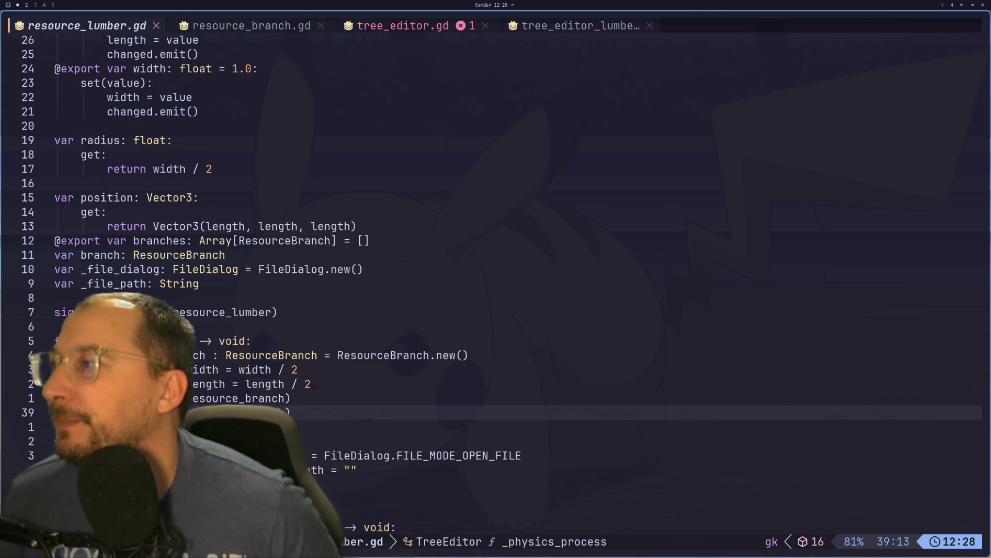
Switch to tree_editor.gd and search for new_branch.
key(g)
key(p)
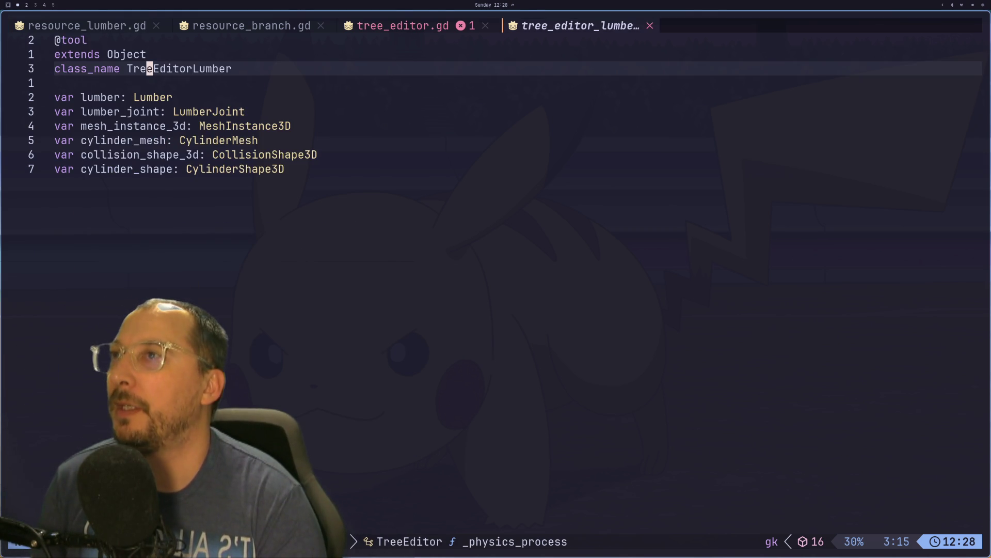
key(g)
key(p)
key(slash)
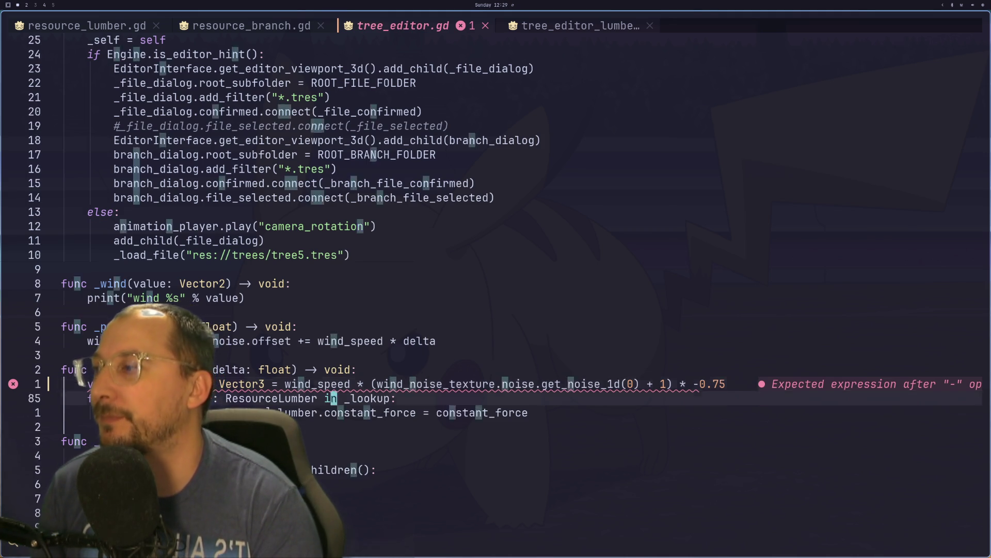
text(new_branch)
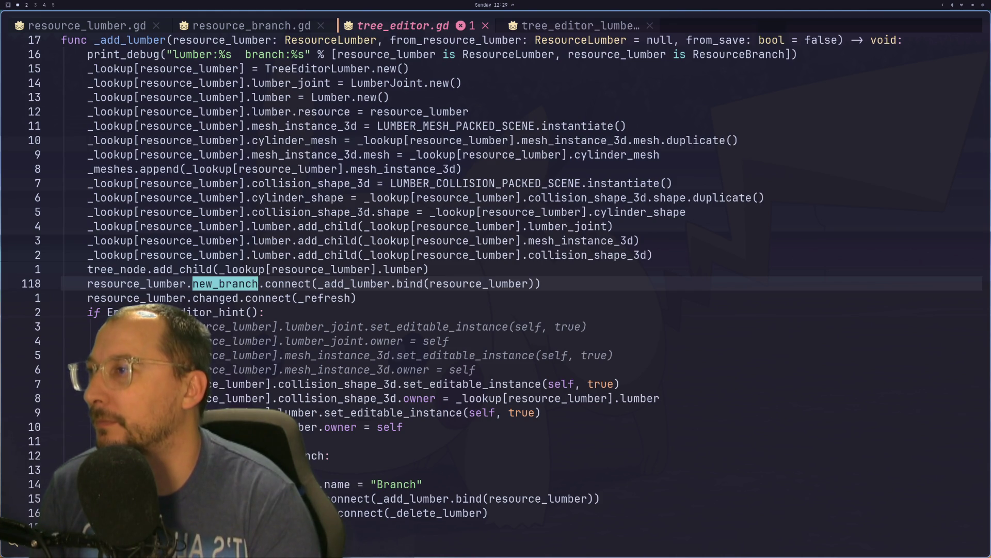
key(Return)
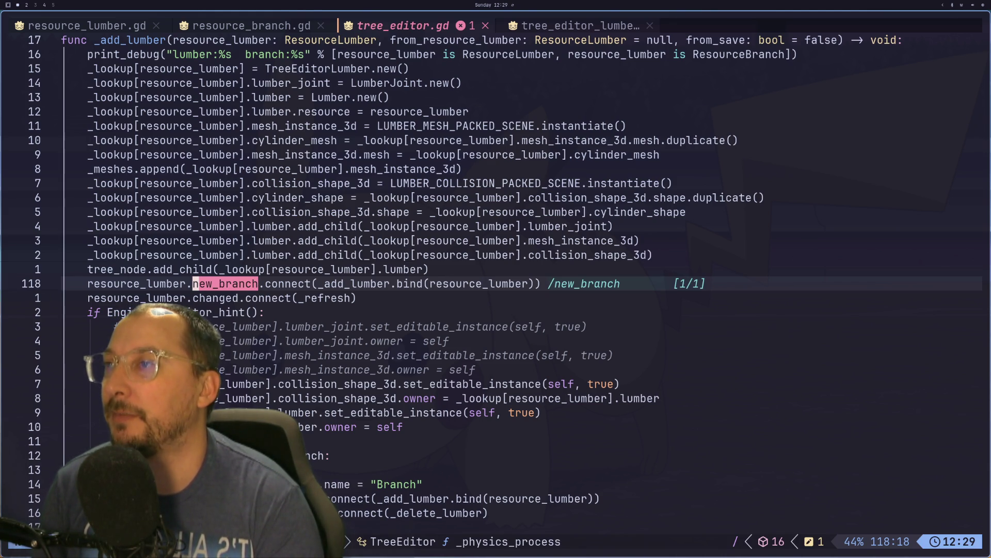
key(Escape)
Jump back to resource_lumber.gd and move between the width / 2 and new_branch emit lines.
key(g)
key(d)
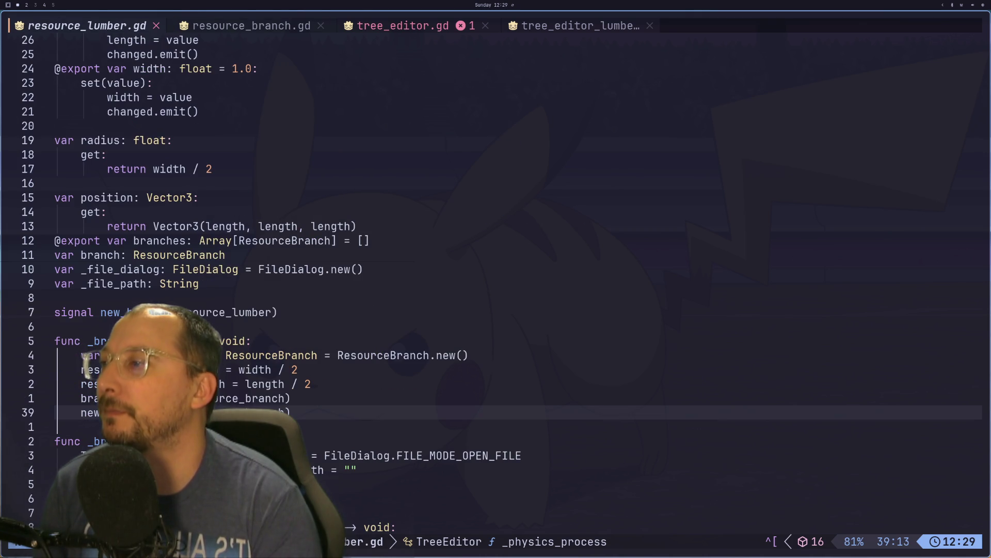
key(k)
key(k)
key(g)
key(k)
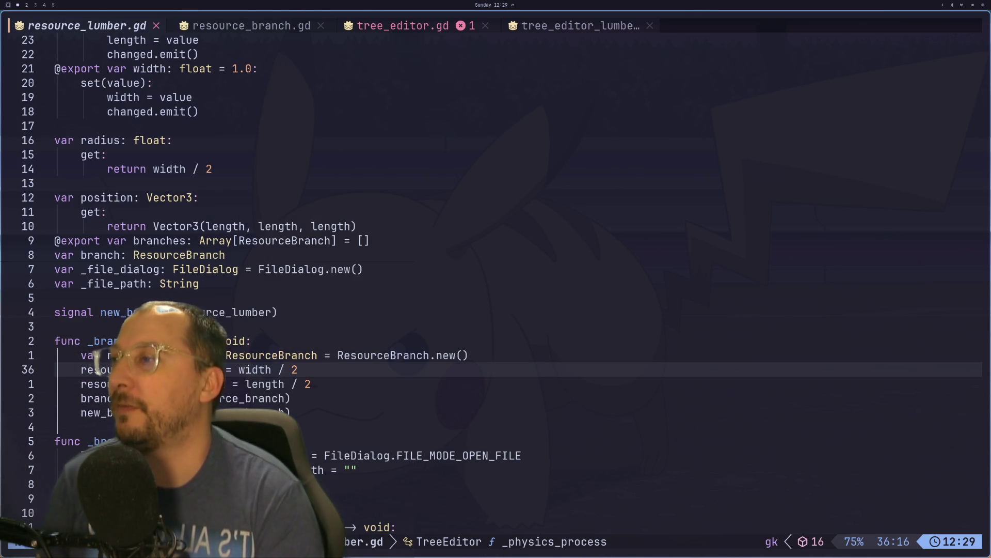
key(j)
key(j)
key(e)
key(g)
key(k)
key(g)
key(k)
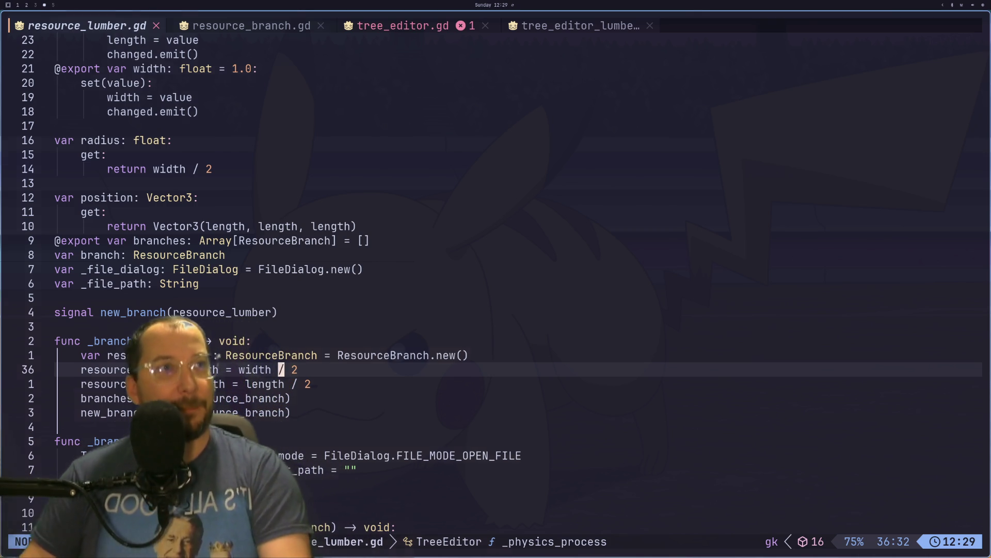
Switch desktop workspaces and bring the Godot editor back up.
key(super+shift+4)
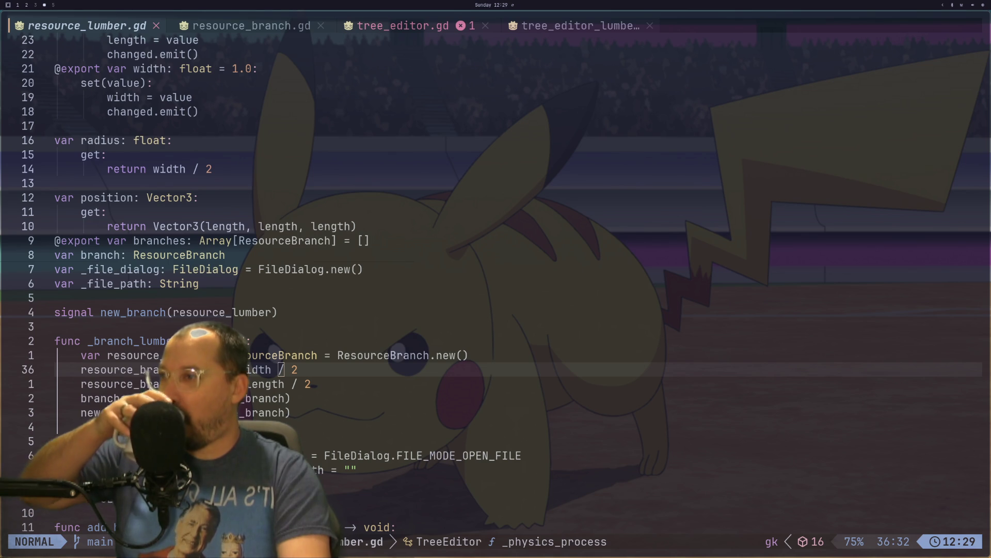
key(super+1)
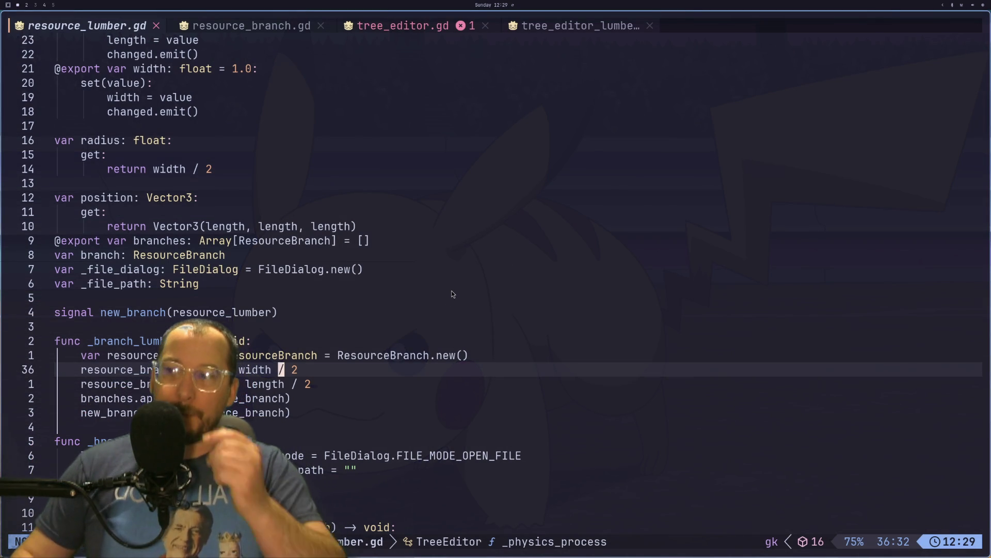
key(super+2)
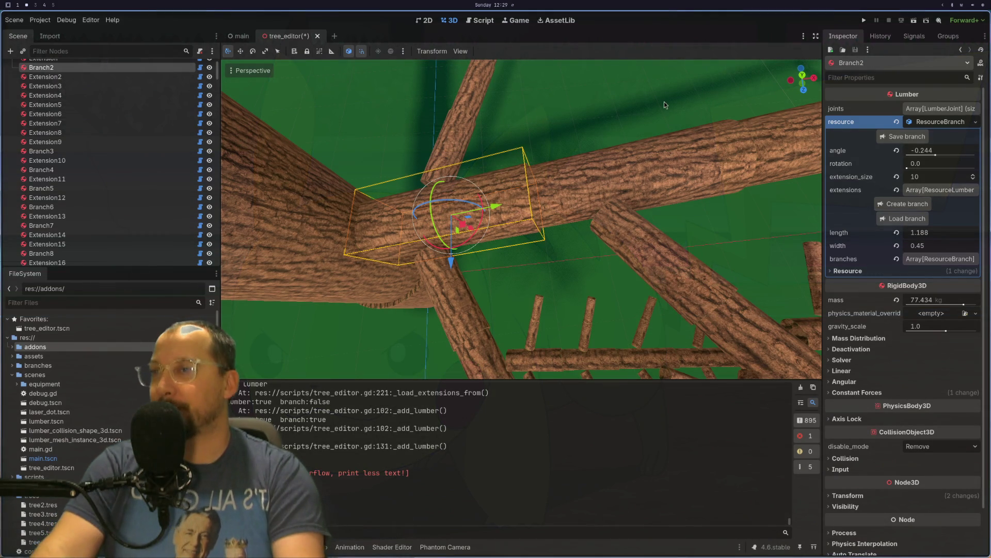
Select Branch72 in the viewport and orbit around it, showing length 0.594 and width 0.225.
mouse_move(646, 112)
mouse_down()
mouse_move(712, 114)
mouse_move(678, 144)
mouse_up()
scroll(649, 156, up, 10)
click(639, 160)
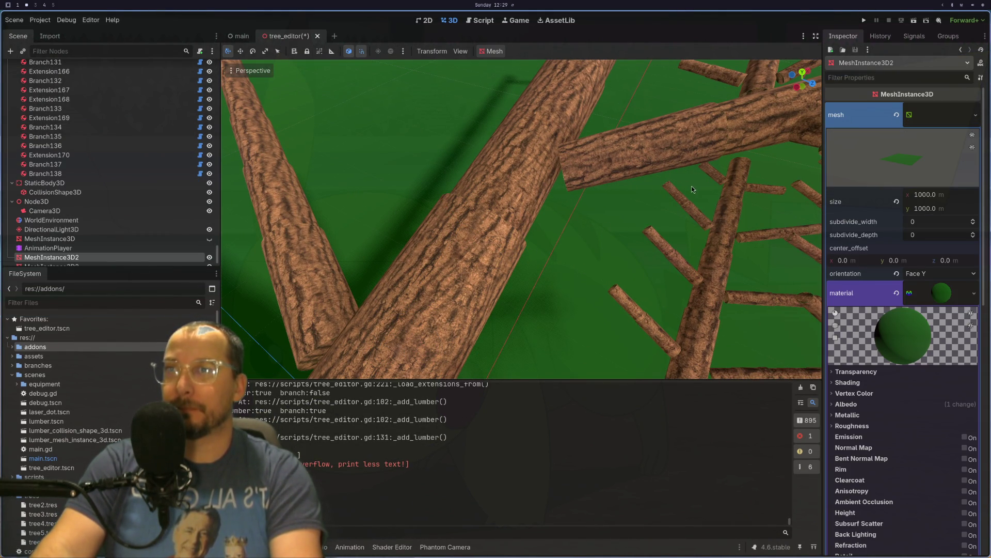
scroll(596, 161, down, 5)
click(594, 162)
mouse_move(696, 148)
mouse_down()
mouse_move(623, 222)
mouse_move(636, 181)
mouse_move(587, 187)
mouse_move(557, 265)
mouse_move(531, 190)
mouse_move(491, 243)
mouse_up()
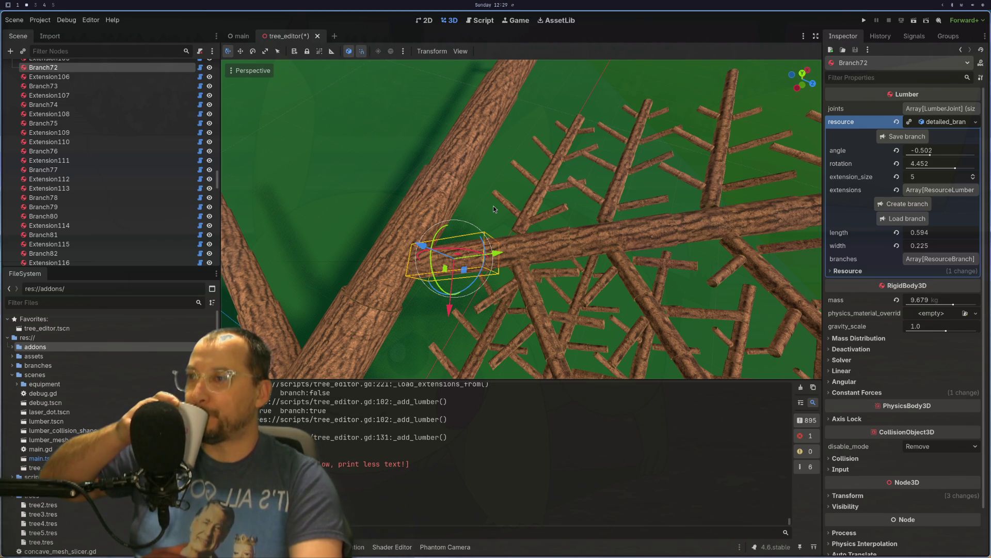
scroll(494, 205, down, 4)
mouse_move(446, 220)
mouse_down()
mouse_move(354, 194)
mouse_move(370, 166)
mouse_up()
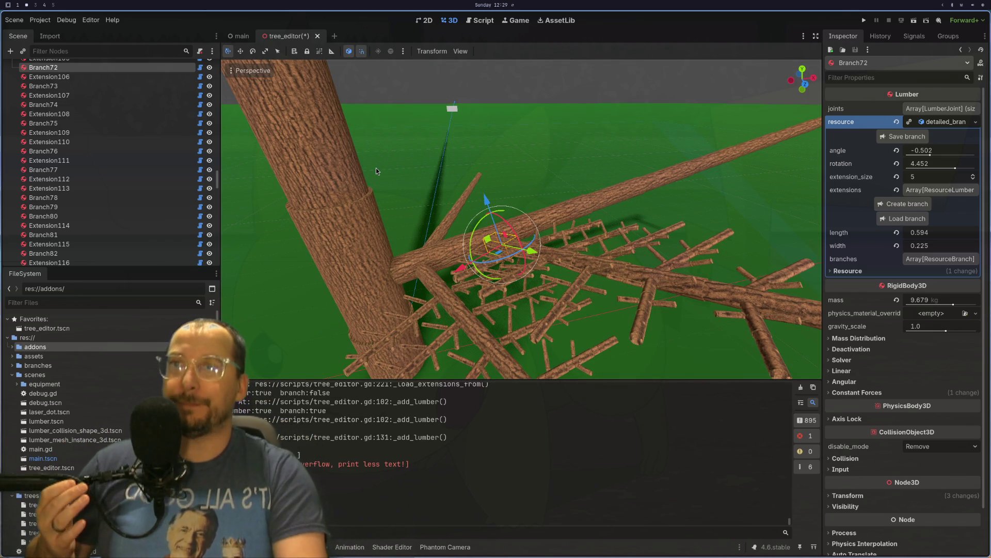
mouse_move(470, 85)
mouse_down()
mouse_move(450, 157)
mouse_move(516, 112)
mouse_move(549, 147)
mouse_move(530, 185)
mouse_move(465, 193)
mouse_move(327, 172)
mouse_move(524, 256)
mouse_move(497, 273)
mouse_move(516, 268)
mouse_move(586, 181)
mouse_move(566, 247)
mouse_up()
scroll(515, 113, down, 2)
scroll(528, 185, up, 4)
scroll(586, 180, up, 2)
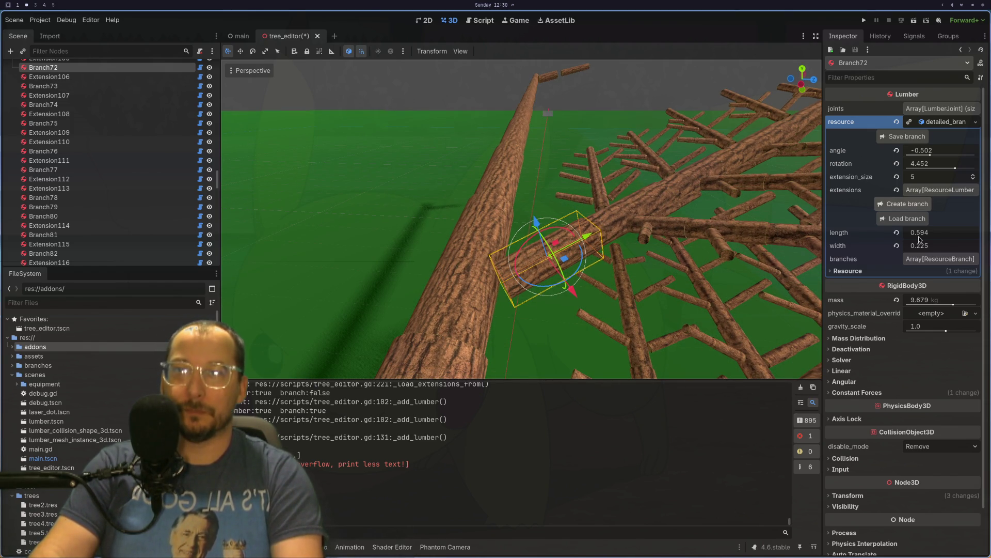
Set the selected branch's length to 0.5 in the Inspector.
click(940, 237)
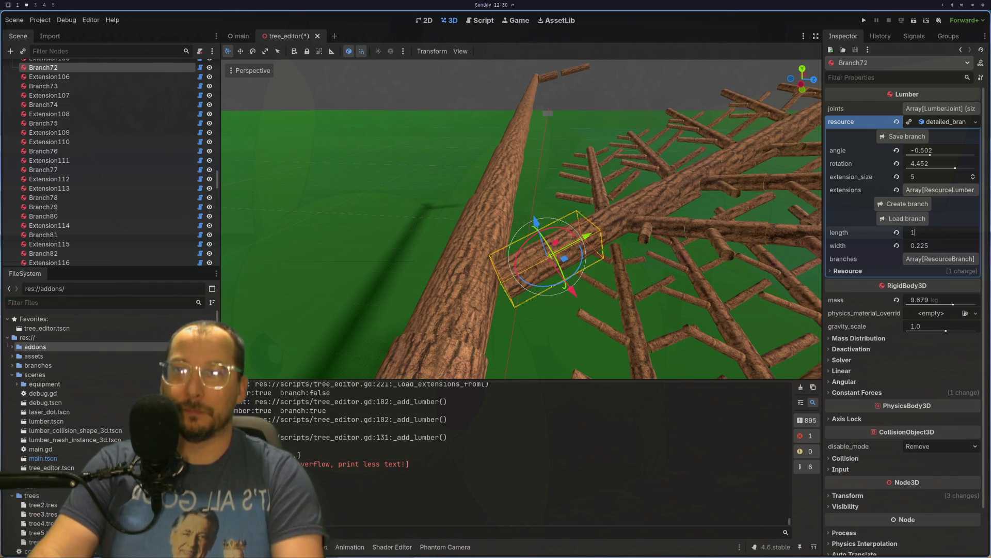
key(Tab)
key(shift+Tab)
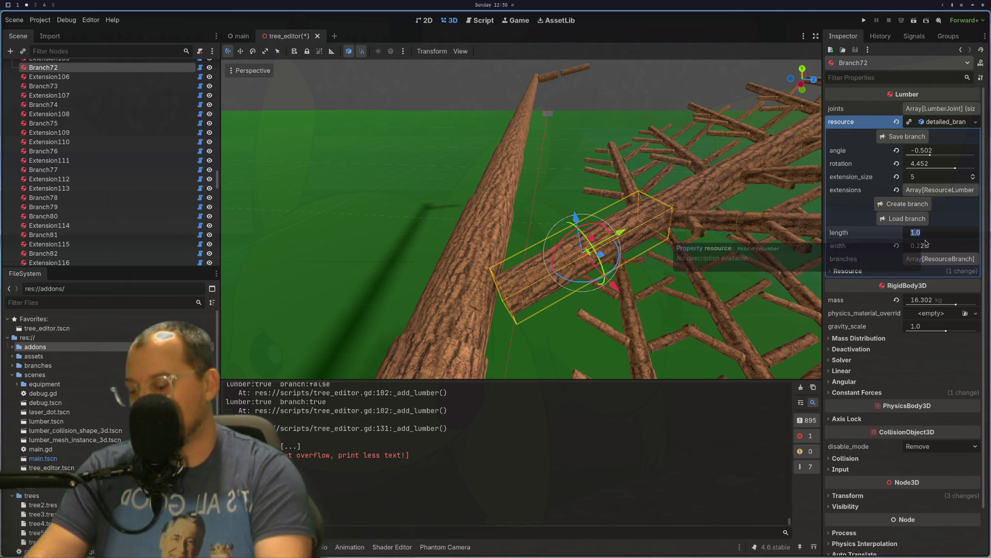
text(0.5)
key(Tab)
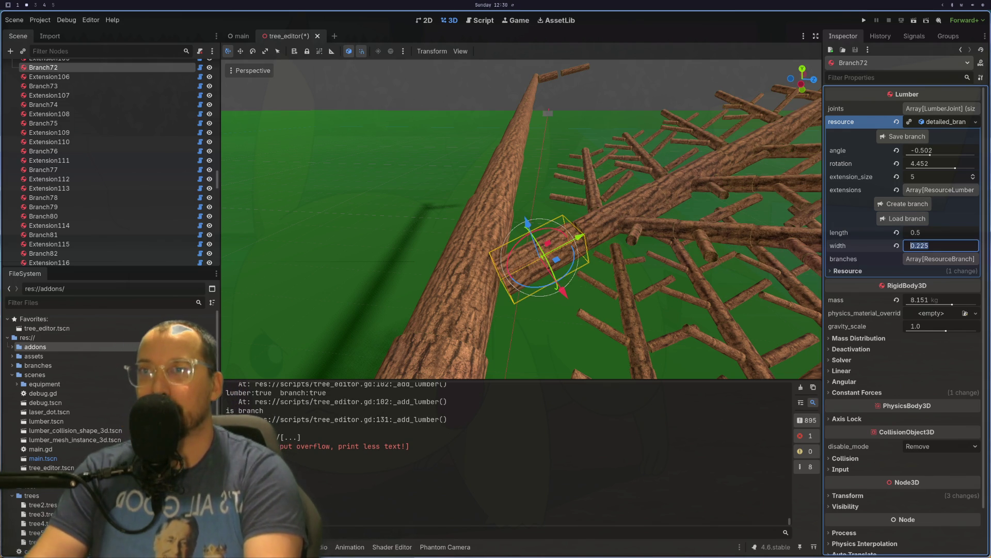
drag(756, 214, 821, 216)
Set the branch width to 0.2.
click(943, 235)
click(950, 252)
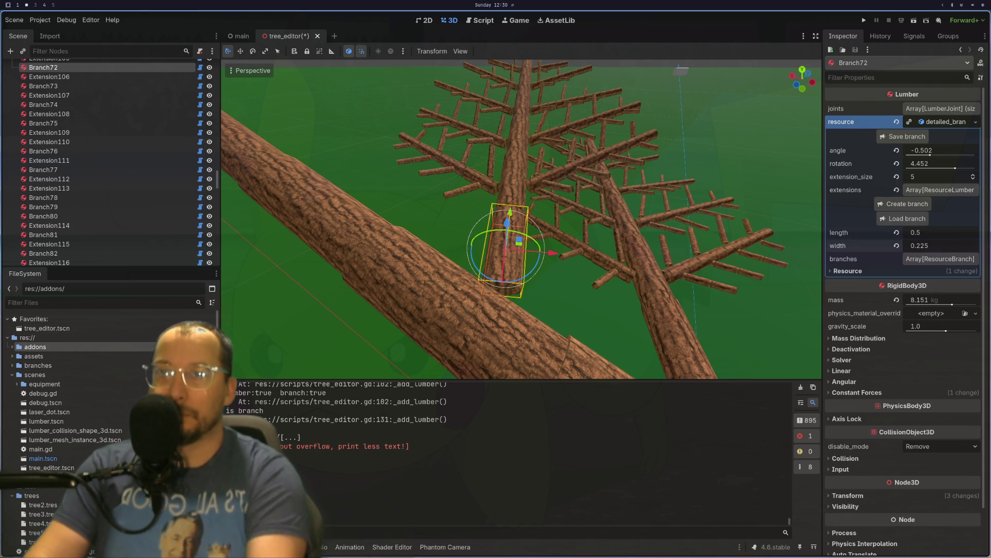
text(0.1)
key(Tab)
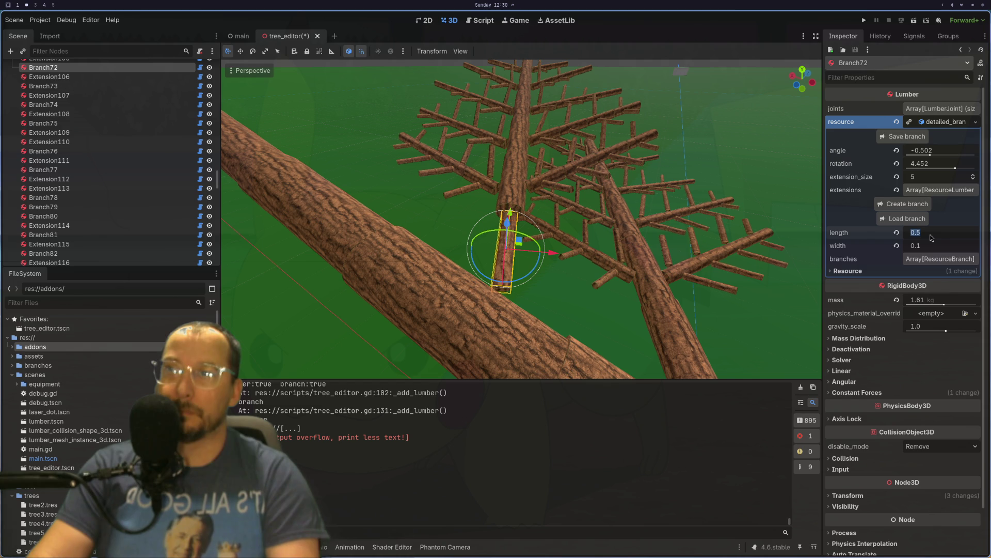
click(928, 245)
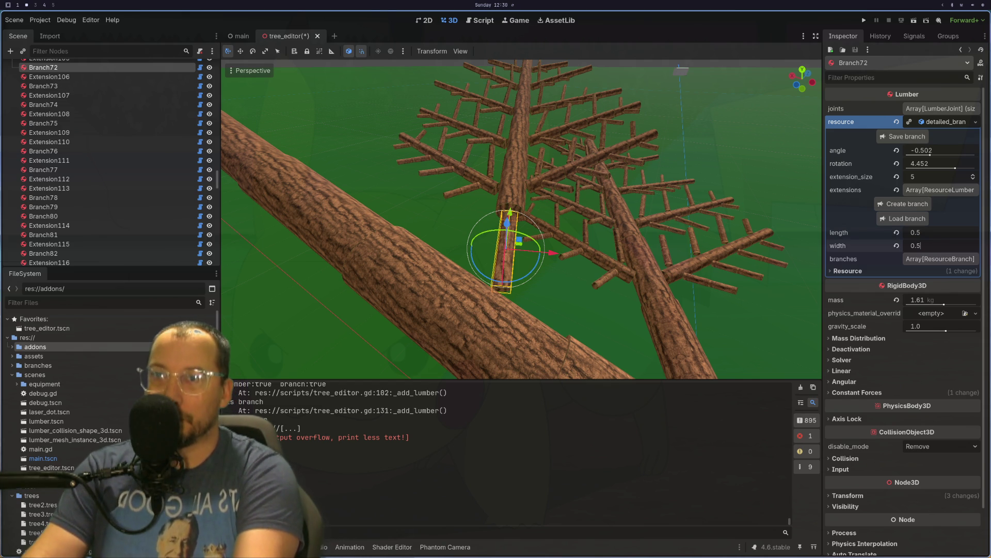
text(0.2)
key(Return)
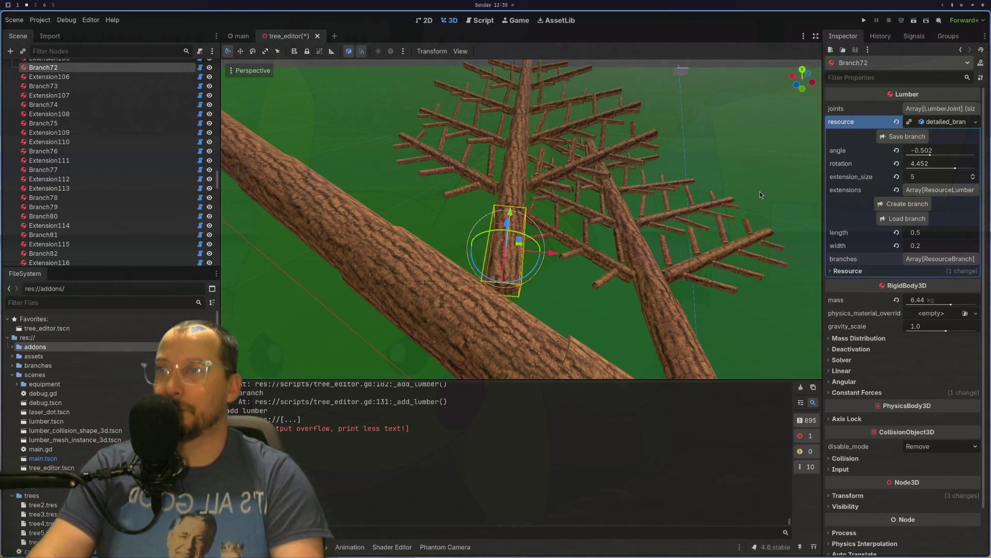
Orbit around the resized branch to check it, then save and run the scene.
scroll(665, 184, up, 5)
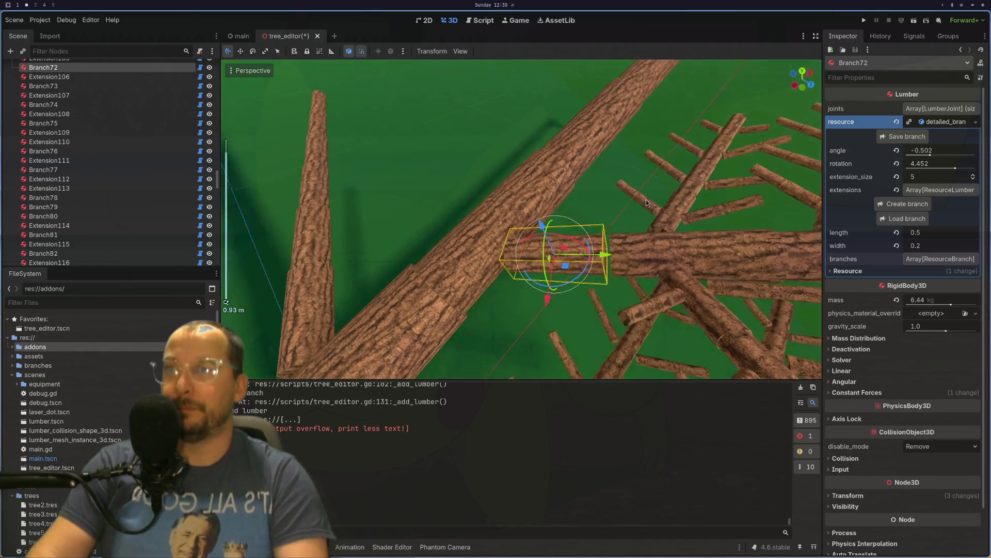
mouse_move(647, 202)
mouse_down()
mouse_move(667, 205)
mouse_move(748, 156)
mouse_up()
scroll(604, 341, down, 6)
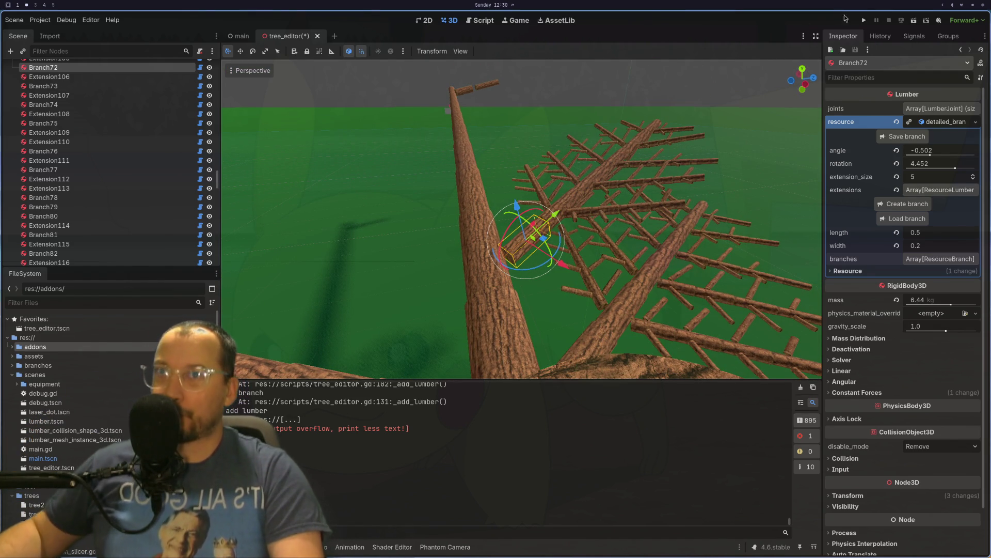
click(903, 20)
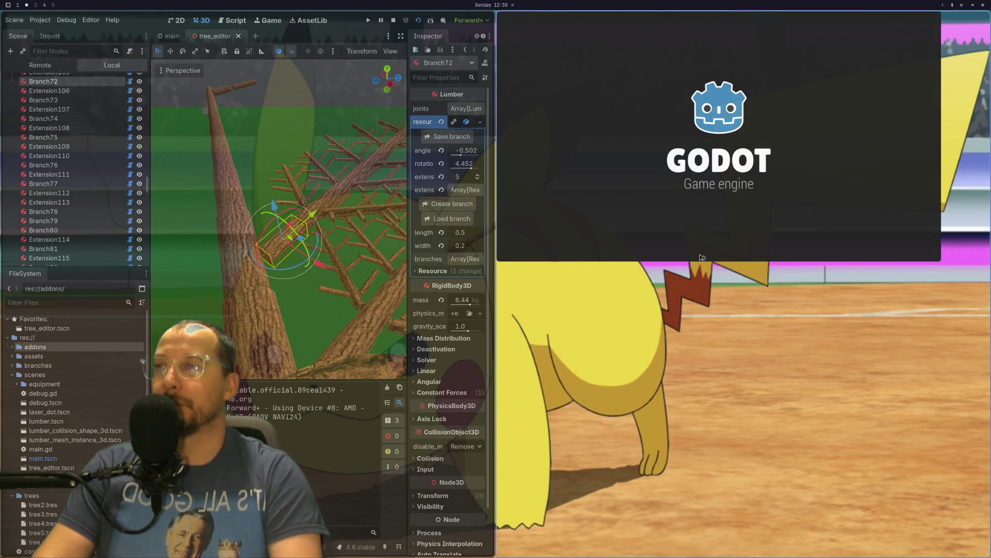
Put the editor back beside the running game and give it control of the game camera.
key(super+f)
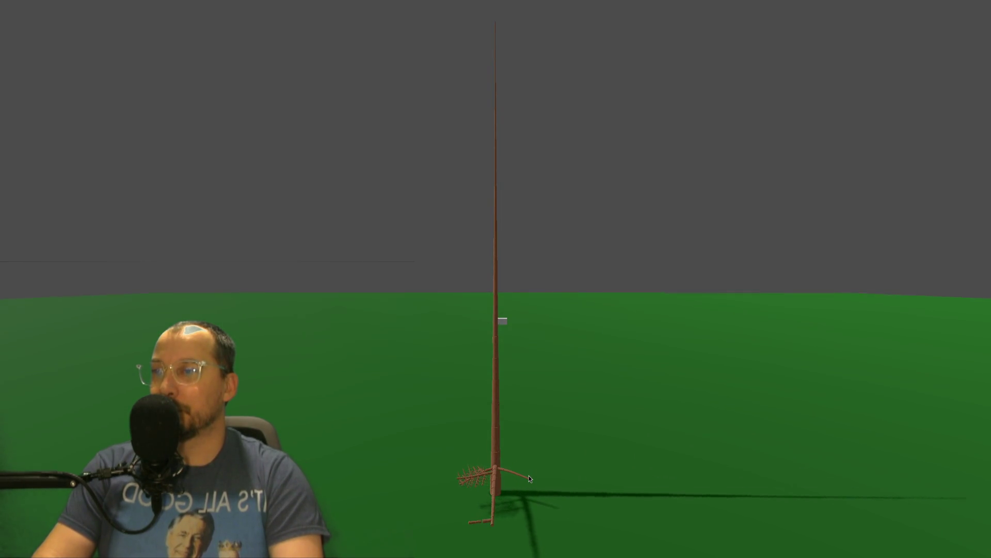
key(super+f)
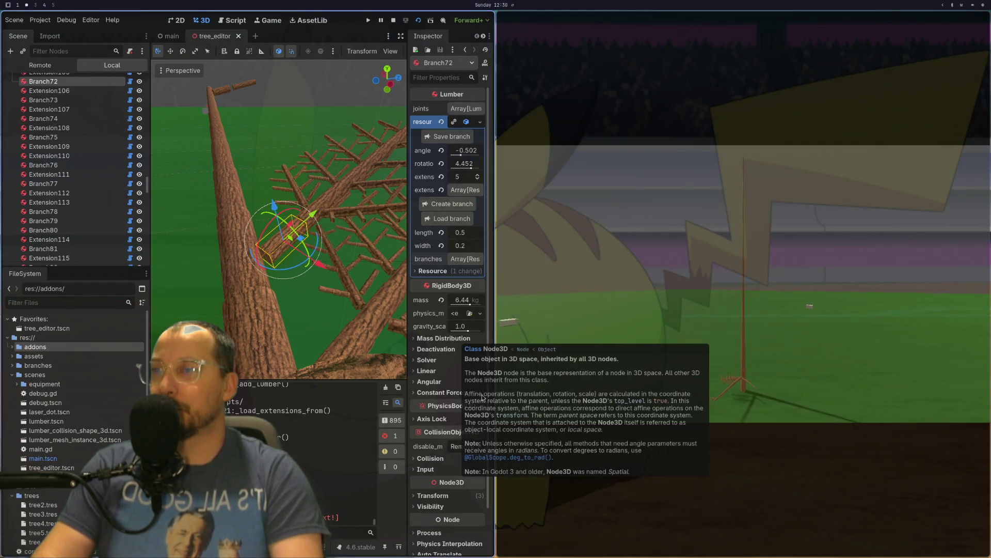
click(279, 19)
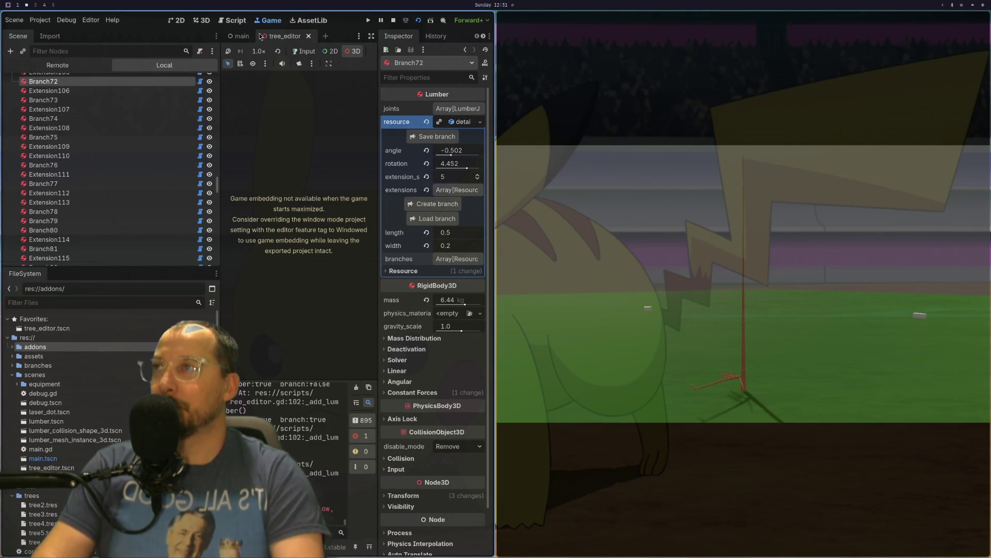
click(299, 63)
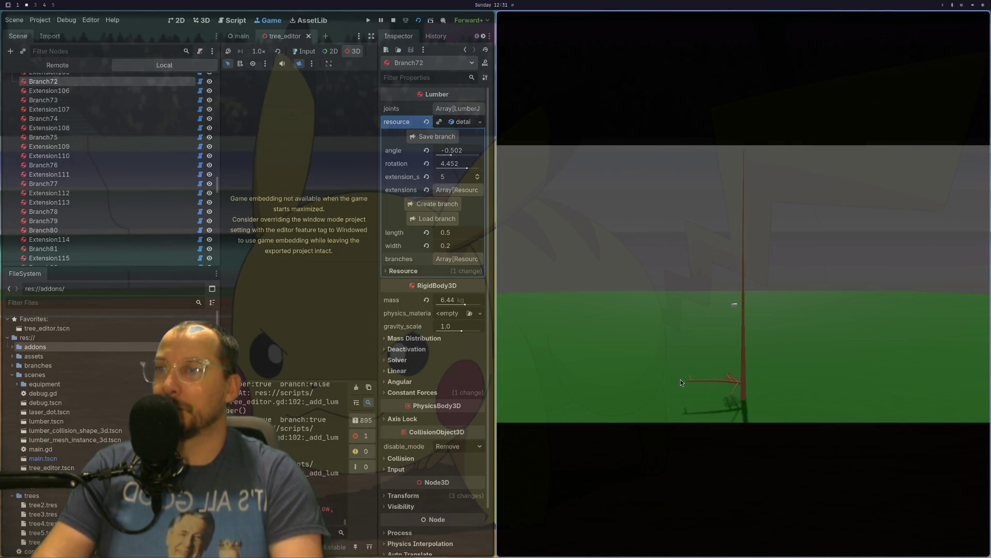
Zoom the game camera in on the tree, then stop the running game.
scroll(700, 423, up, 5)
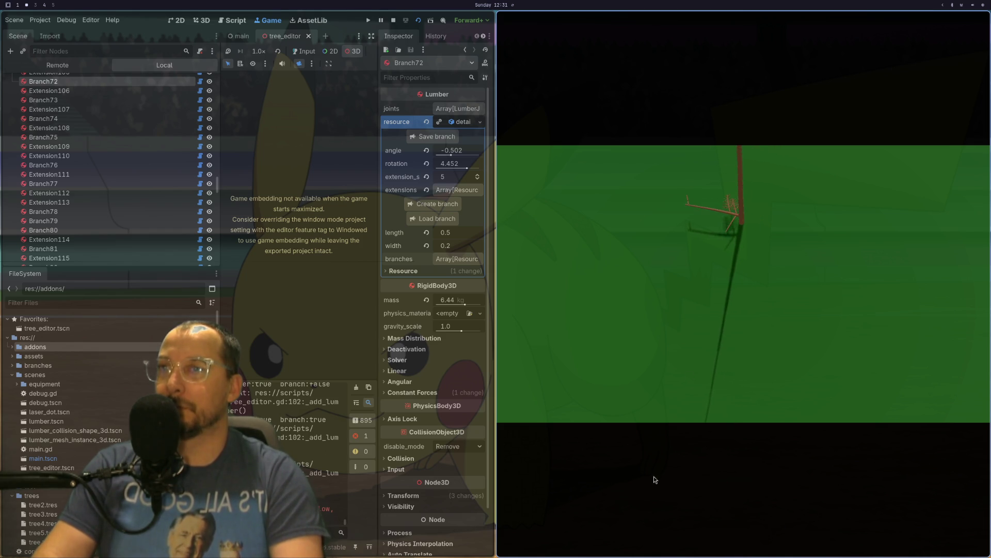
scroll(888, 287, down, 5)
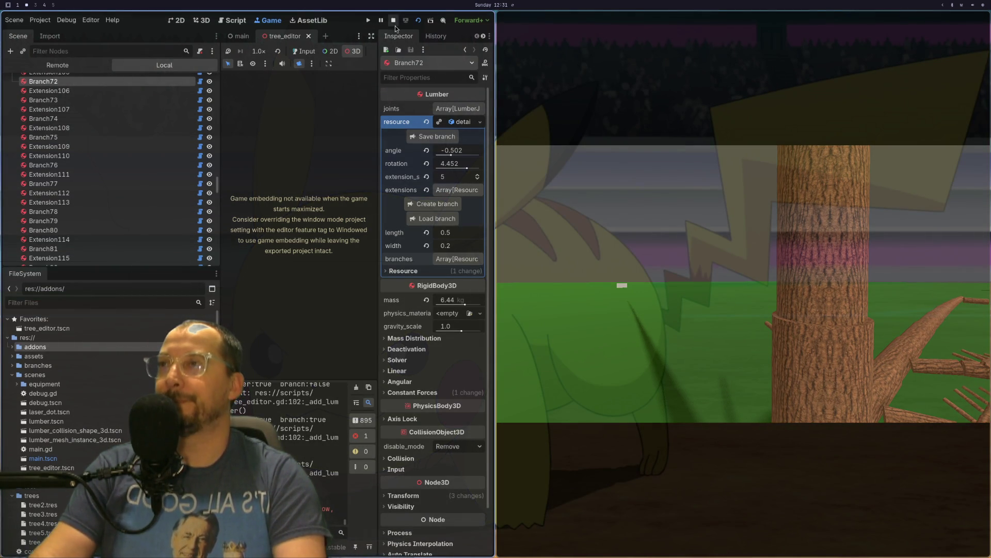
click(394, 21)
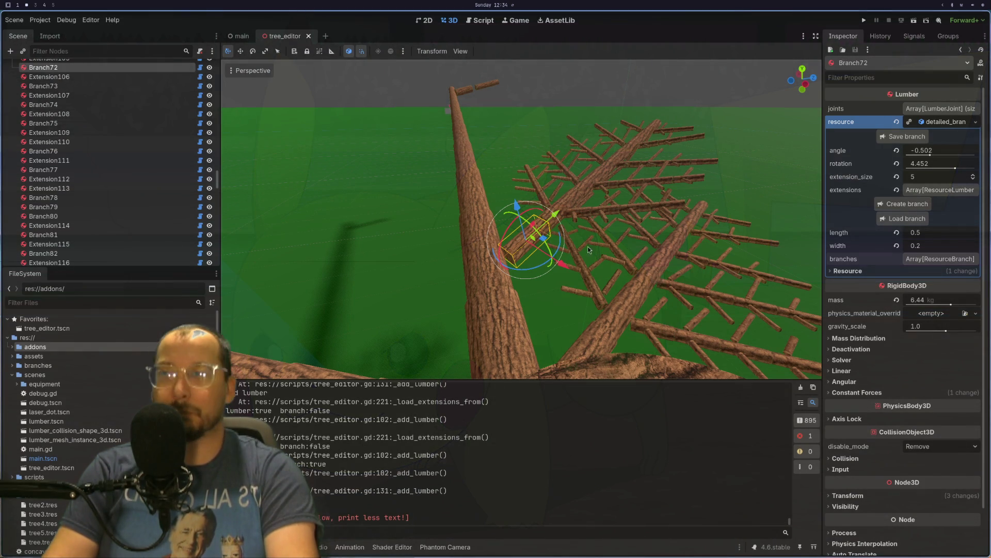
Zoom in on the selected branch, then switch to resource_lumber.gd in Neovim.
scroll(447, 183, up, 5)
scroll(447, 182, down, 5)
scroll(447, 186, up, 2)
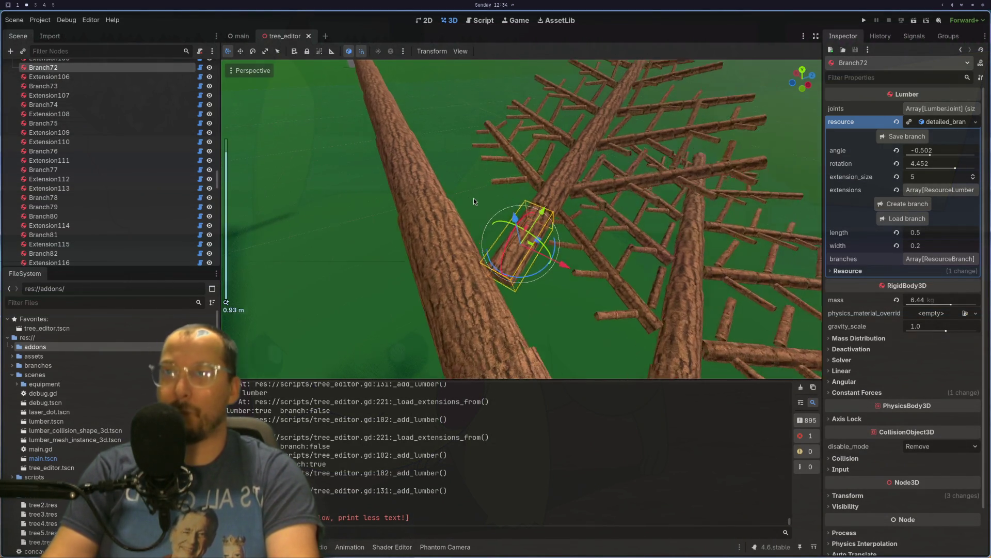
scroll(474, 201, up, 1)
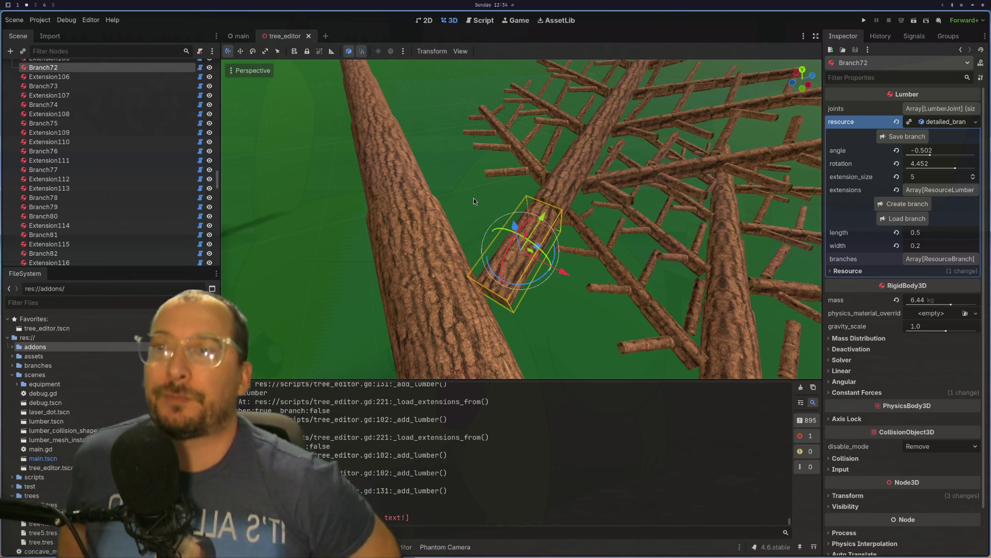
key(super+1)
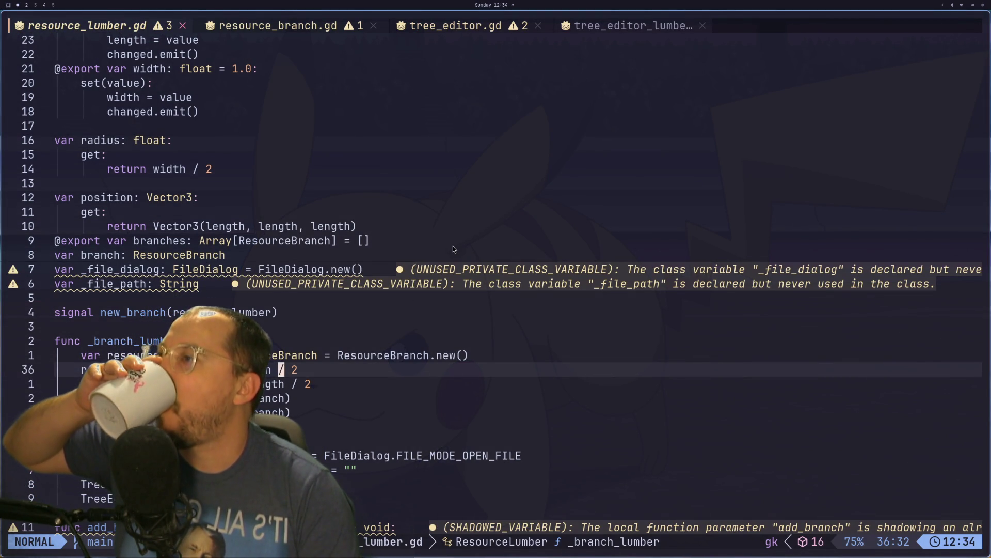
Scroll through the resource_lumber.gd functions, glancing briefly at Godot before returning.
scroll(346, 321, up, 2)
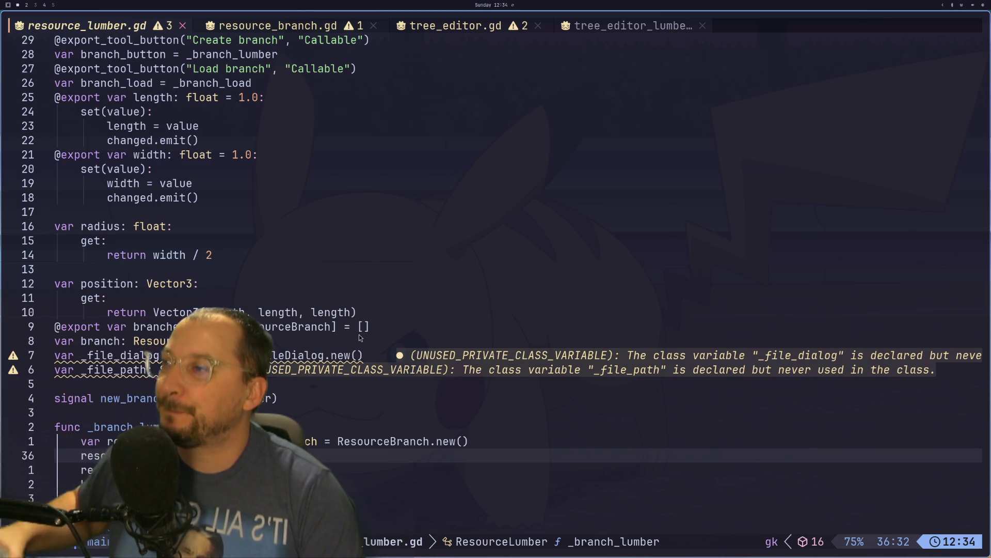
scroll(360, 338, up, 2)
scroll(360, 338, down, 2)
scroll(360, 338, down, 4)
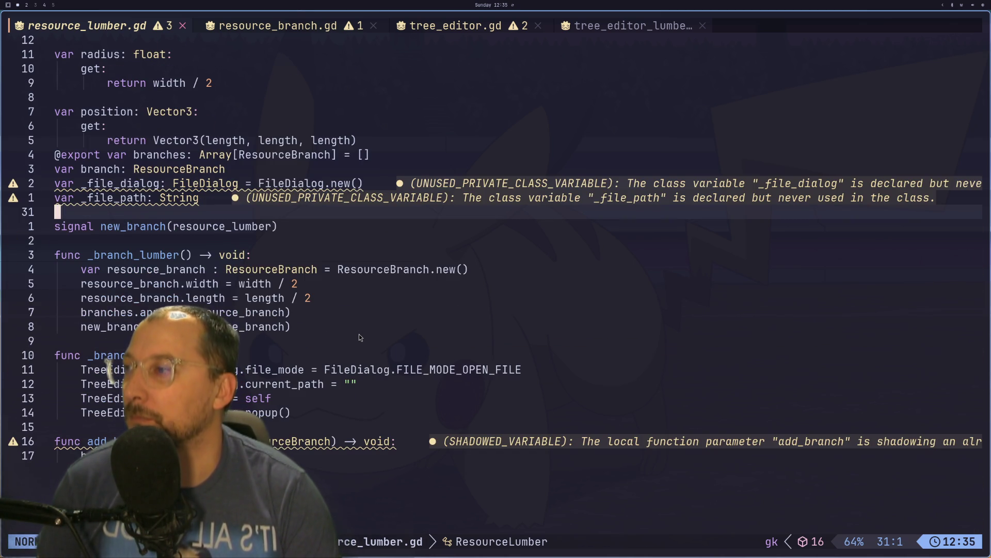
key(super+2)
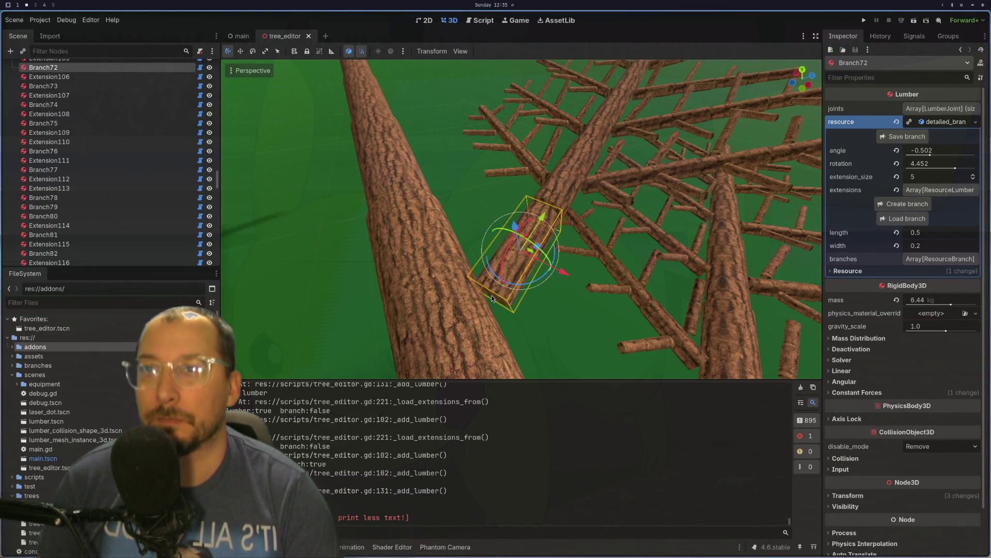
key(super+1)
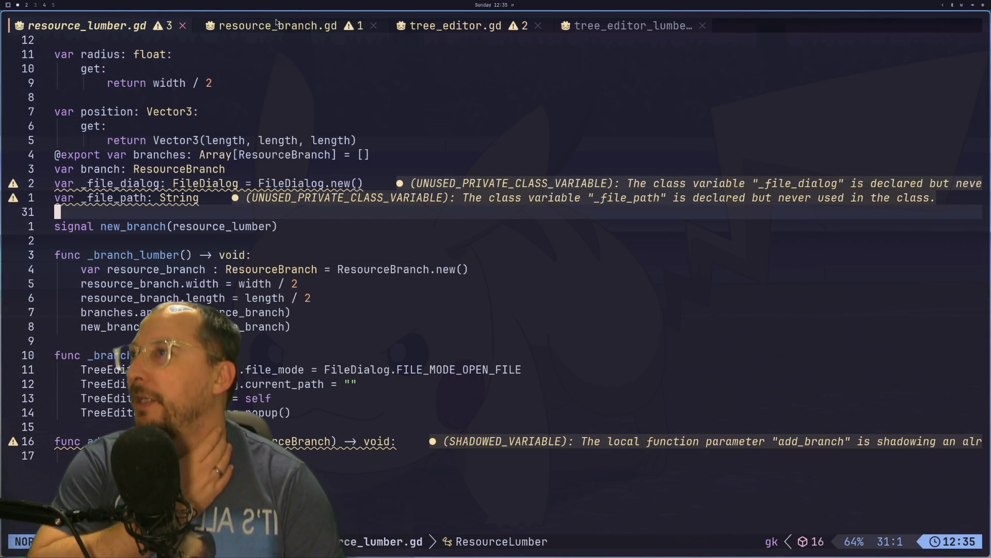
Open resource_branch.gd and scroll to its top.
click(276, 24)
scroll(375, 201, up, 2)
scroll(375, 199, up, 3)
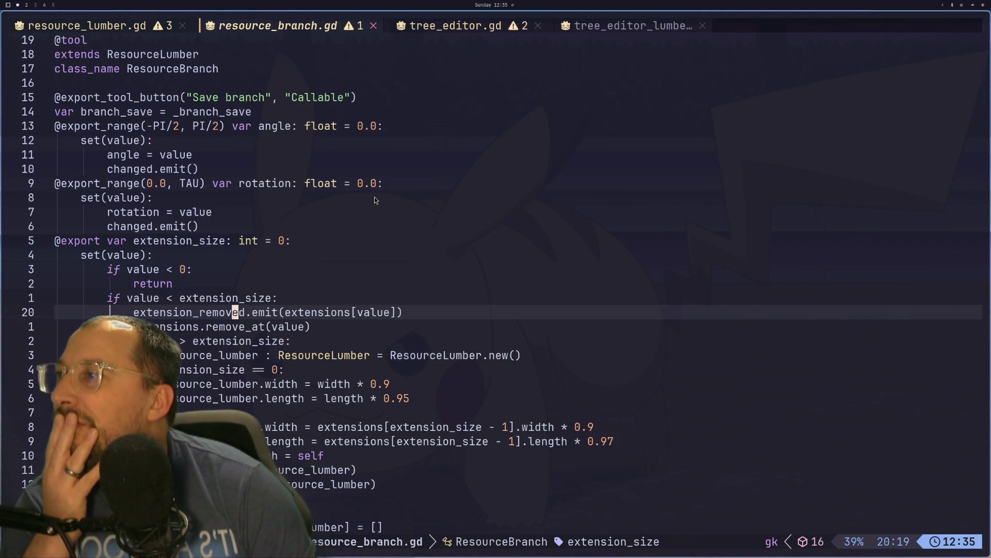
Read the extension_size setter's 0.9 width and 0.95/0.97 length scaling, then return to resource_lumber.gd.
scroll(375, 200, down, 2)
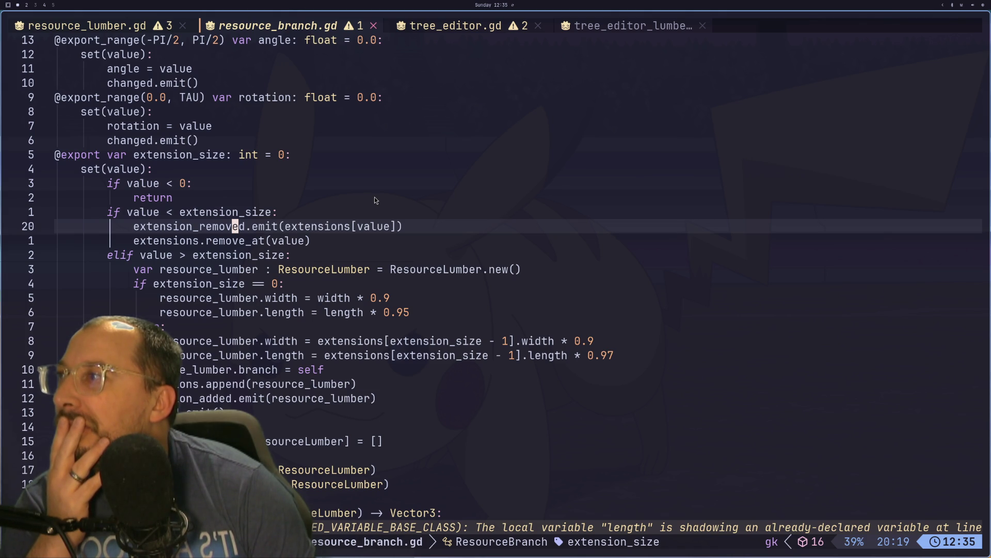
scroll(375, 200, up, 2)
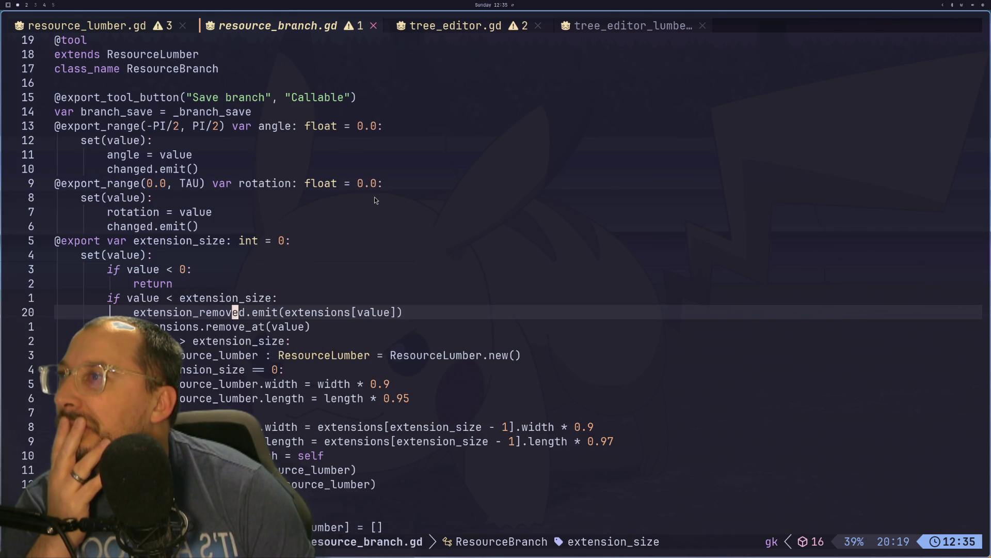
scroll(376, 200, down, 3)
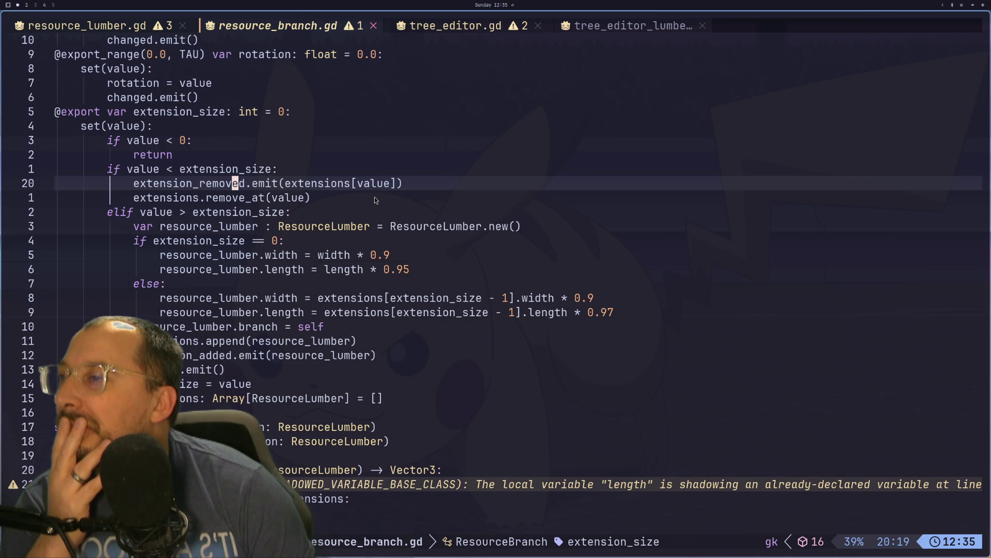
scroll(480, 190, down, 1)
scroll(480, 190, down, 2)
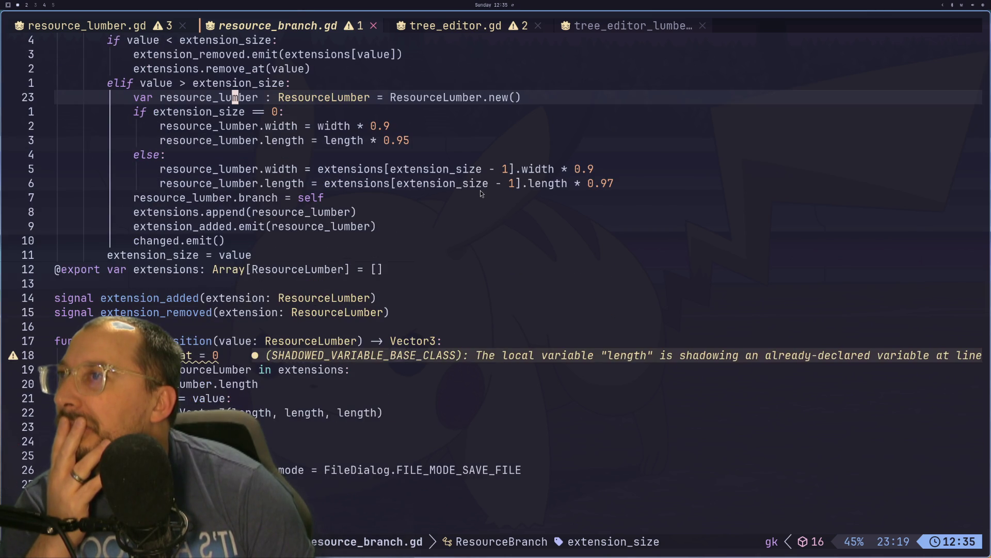
scroll(480, 190, up, 6)
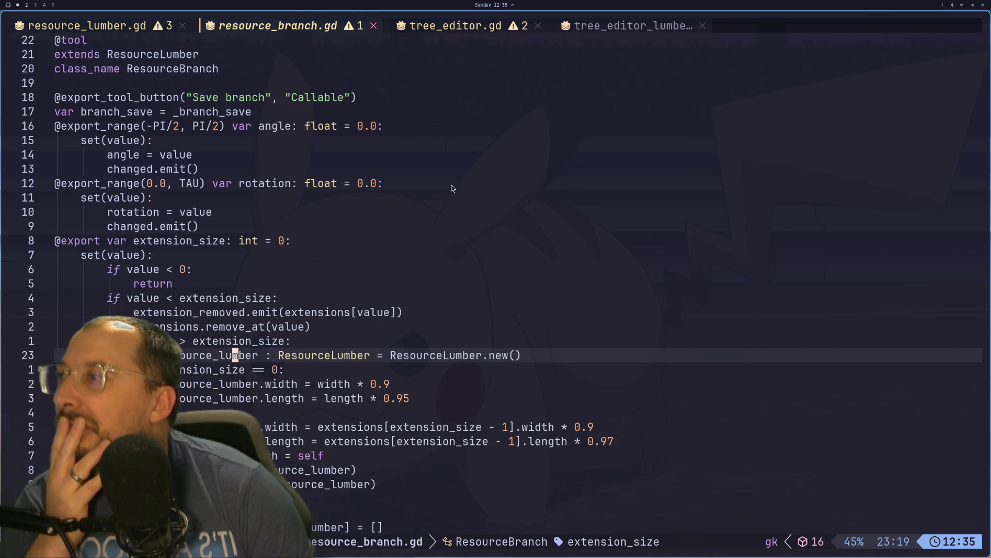
key(shift+h)
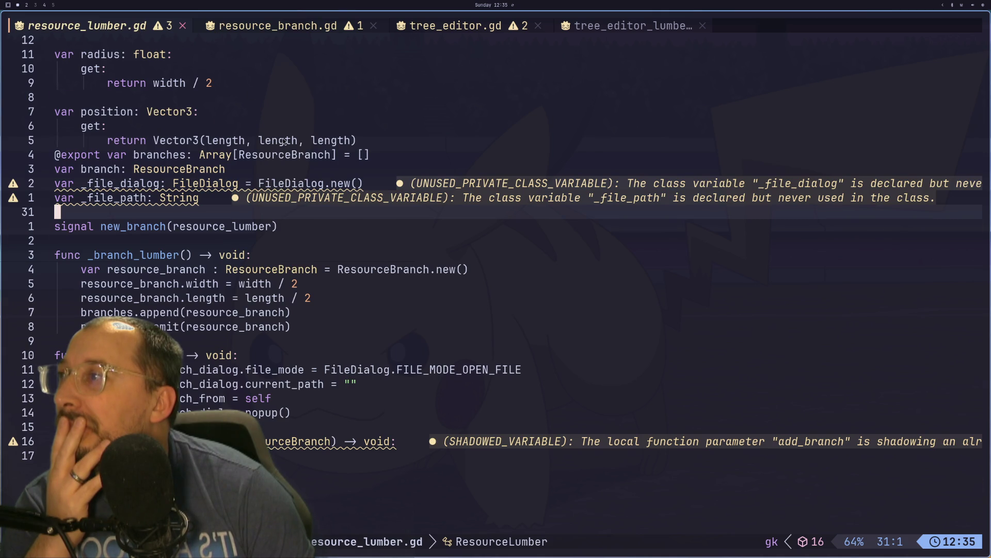
scroll(283, 137, up, 1)
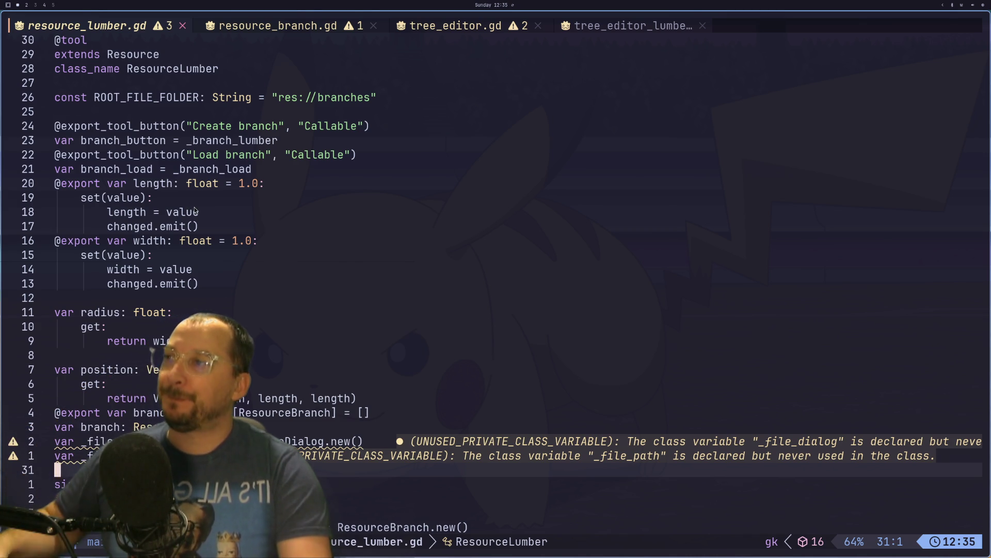
click(198, 212)
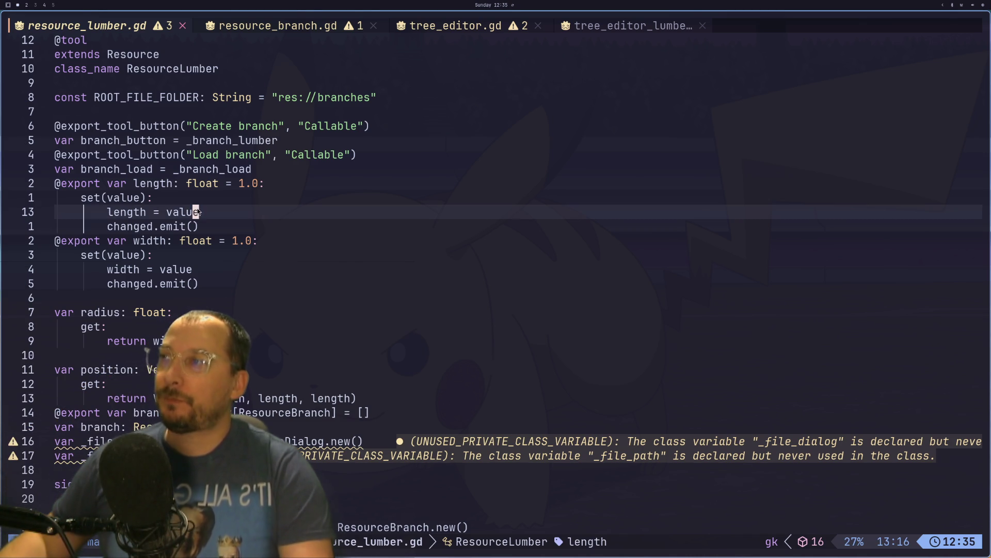
click(175, 266)
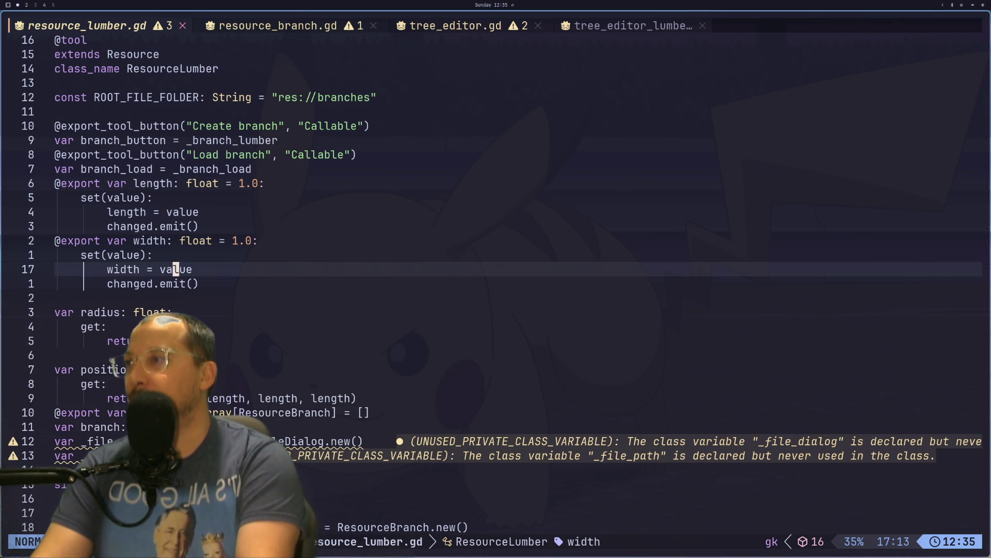
key(g)
key(k)
key(g)
key(j)
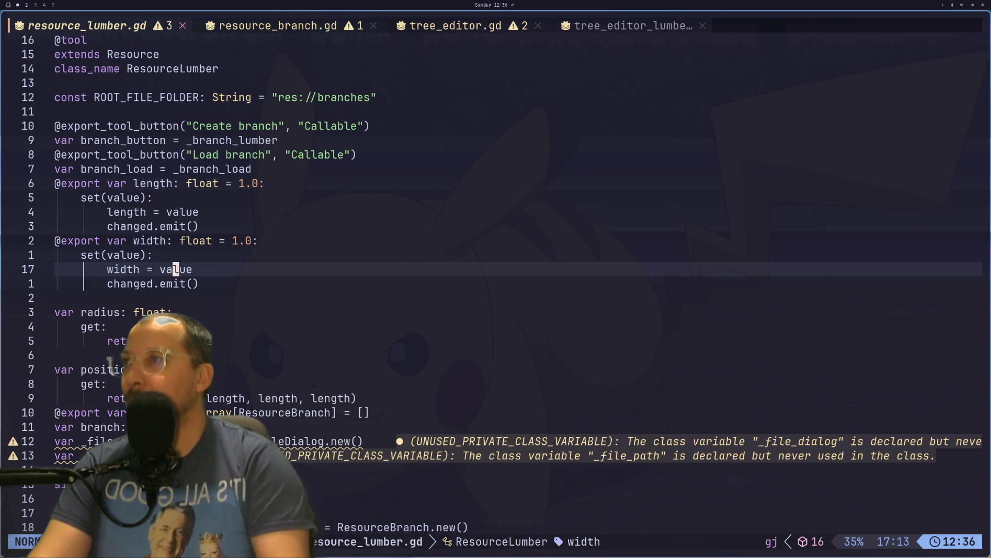
click(245, 26)
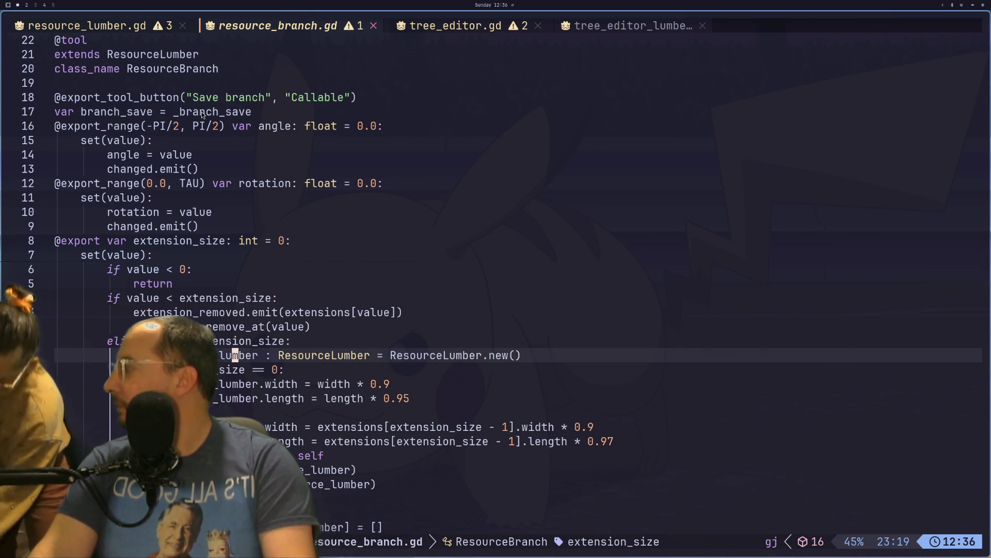
click(112, 26)
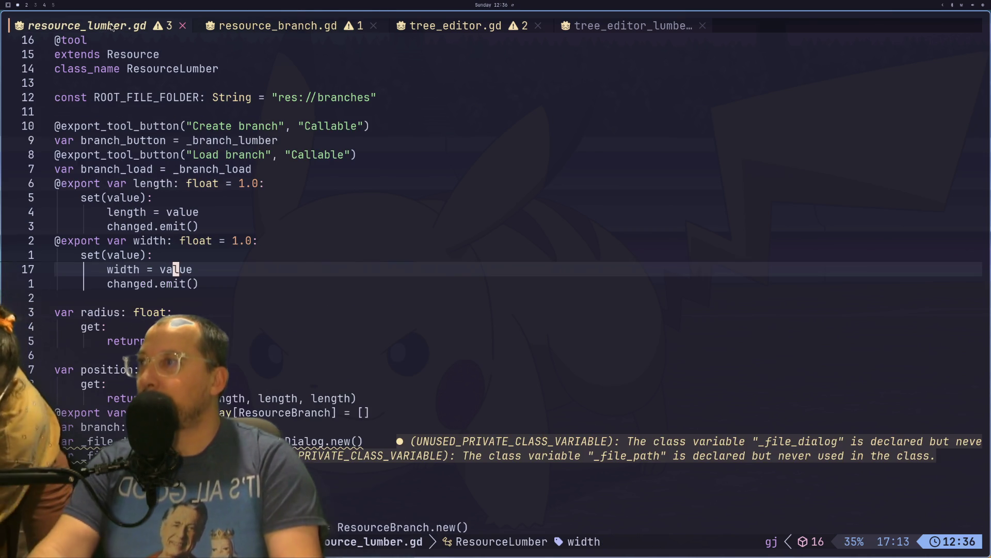
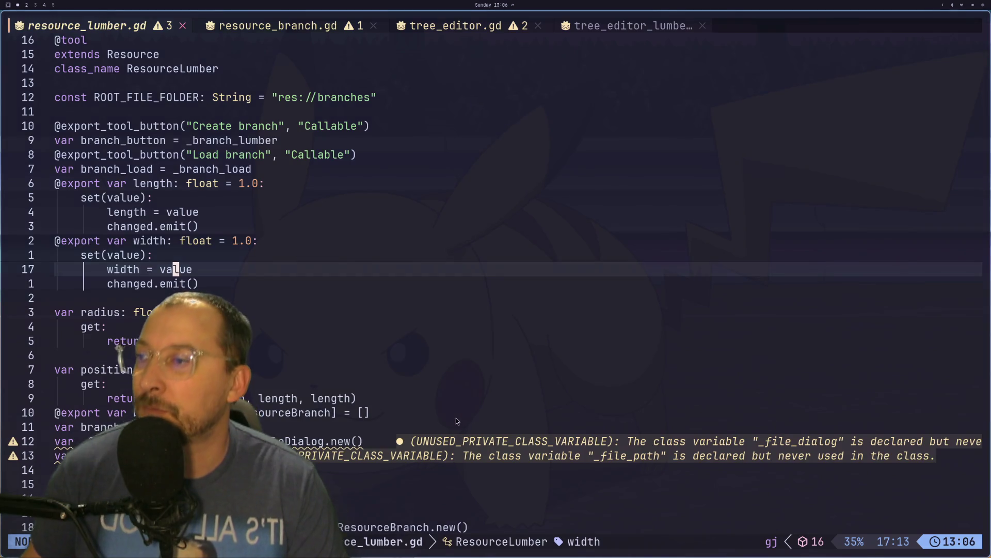
Glance at Branch72 in Godot, orbiting around it, then return to the lumber resource script.
key(super+2)
mouse_move(625, 178)
mouse_down()
mouse_move(566, 225)
mouse_move(572, 252)
mouse_move(578, 230)
mouse_move(609, 207)
mouse_move(607, 262)
mouse_move(510, 167)
mouse_move(540, 172)
mouse_up()
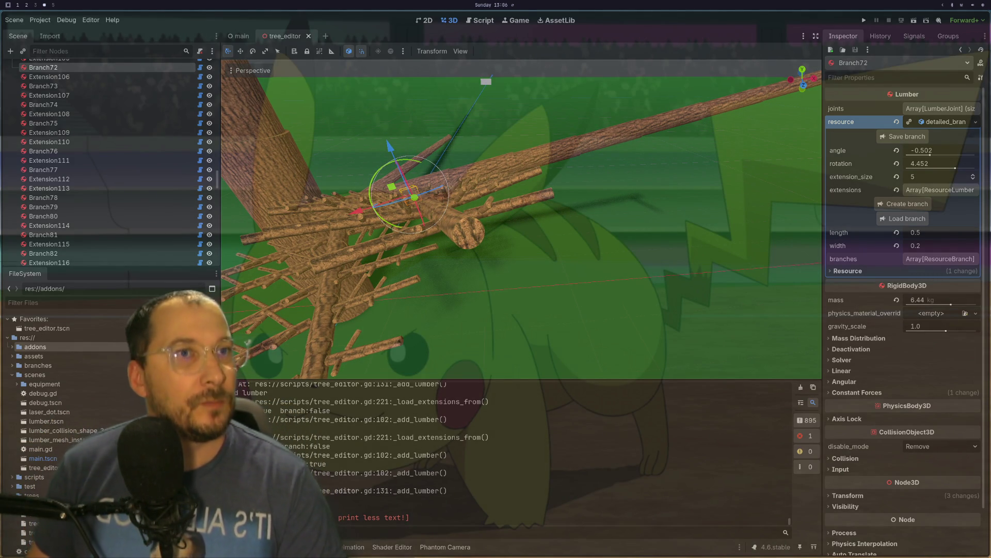
key(super+1)
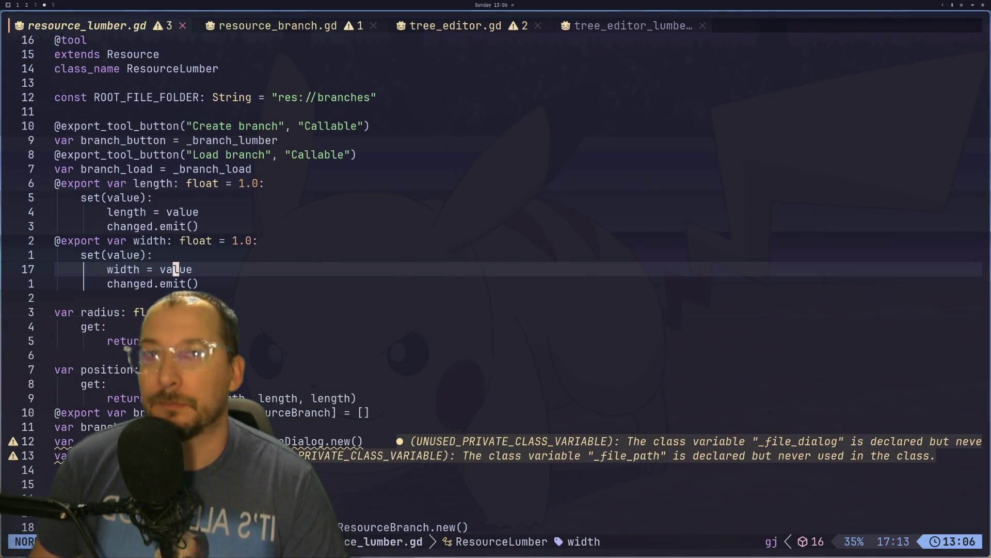
key(super+4)
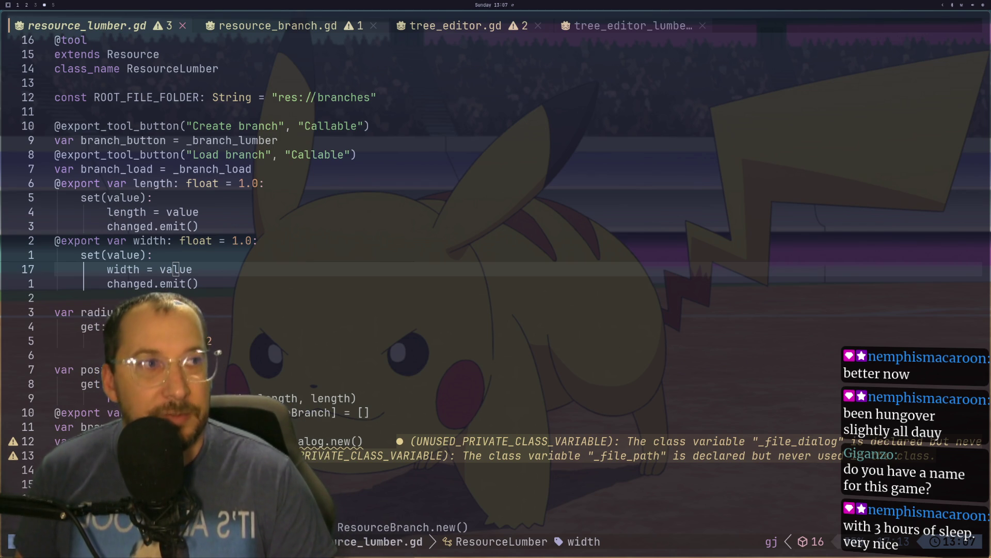
Put the cursor on the length setter's changed.emit() line, then return to the Godot tree editor.
key(super+2)
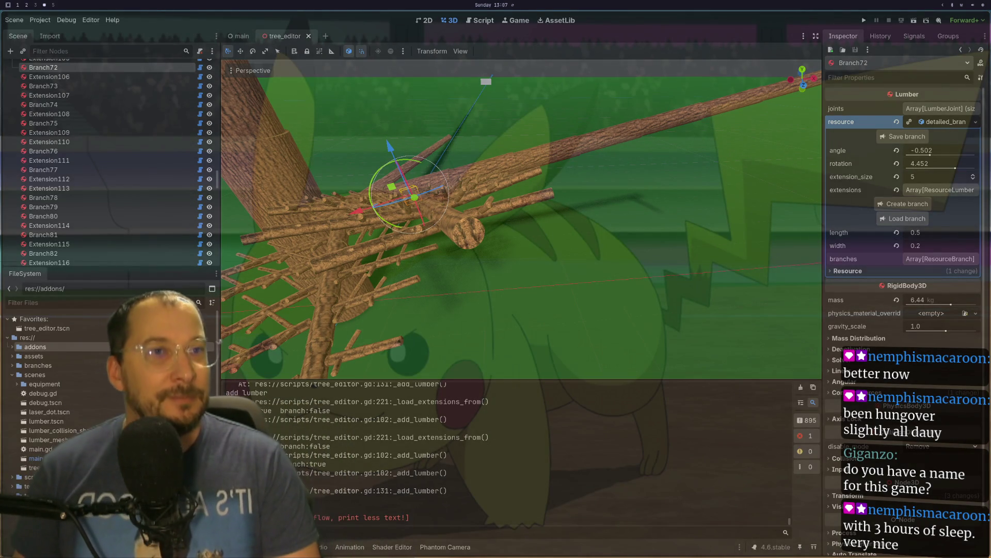
key(super+1)
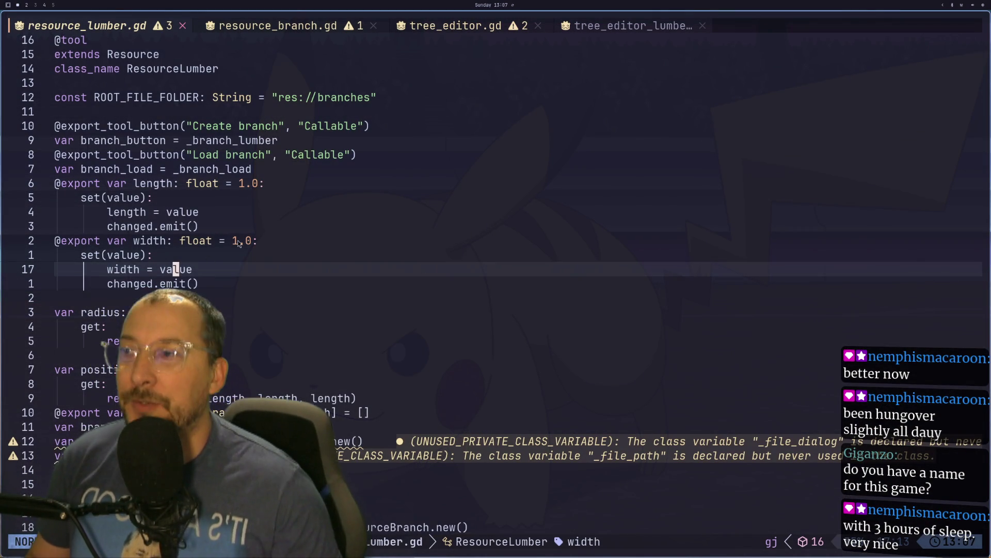
click(240, 226)
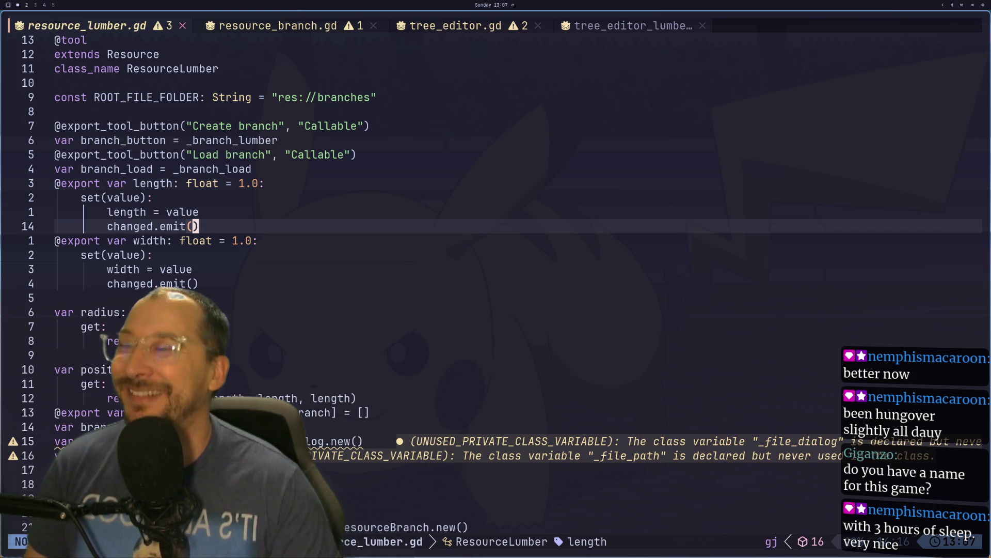
key(Escape)
key(super+2)
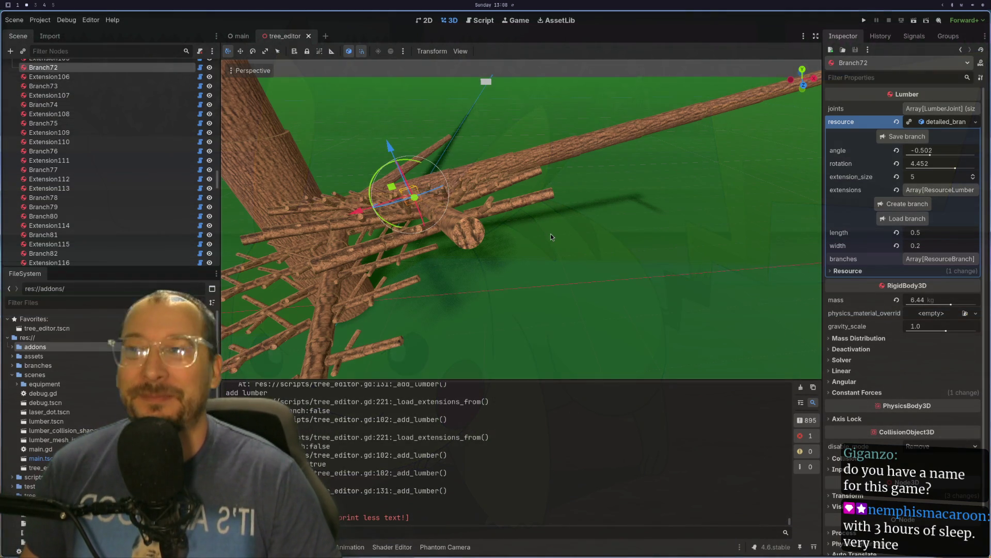
Zoom and tilt the viewport down over Branch72, then run the project beside the editor.
scroll(550, 234, up, 3)
drag(501, 255, 539, 270)
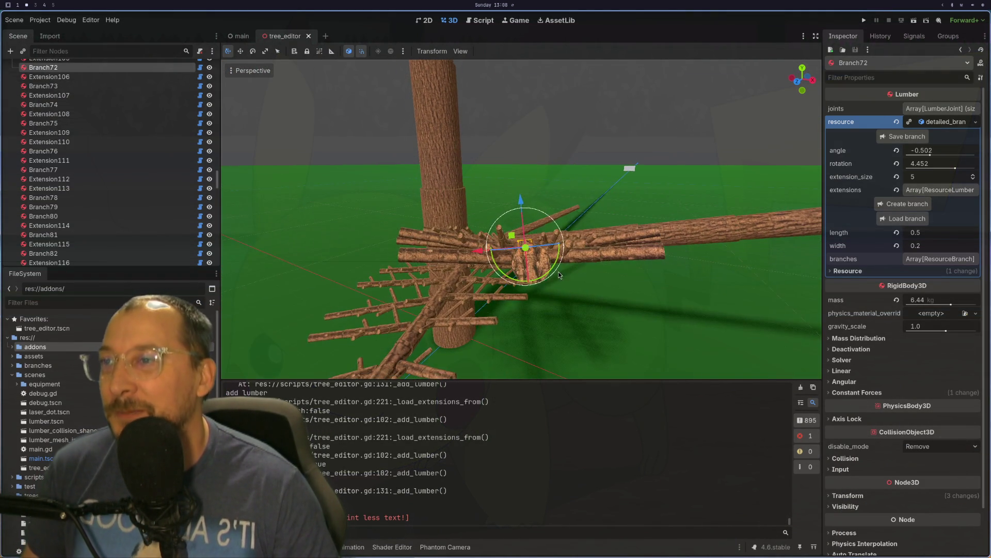
mouse_move(561, 275)
mouse_down()
mouse_move(597, 274)
mouse_move(639, 299)
mouse_move(701, 292)
mouse_move(677, 286)
mouse_move(683, 315)
mouse_move(636, 309)
mouse_move(661, 309)
mouse_move(684, 282)
mouse_move(633, 350)
mouse_up()
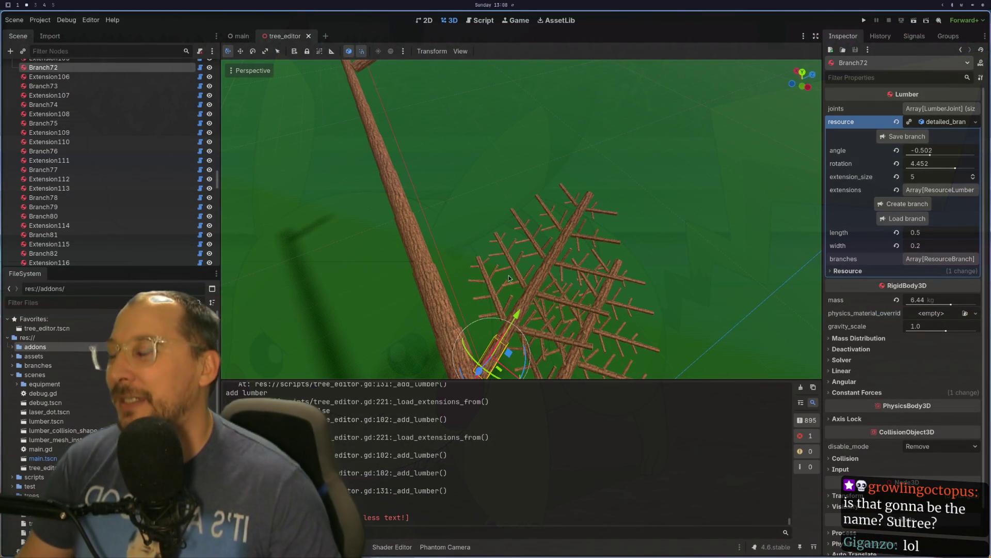
click(915, 20)
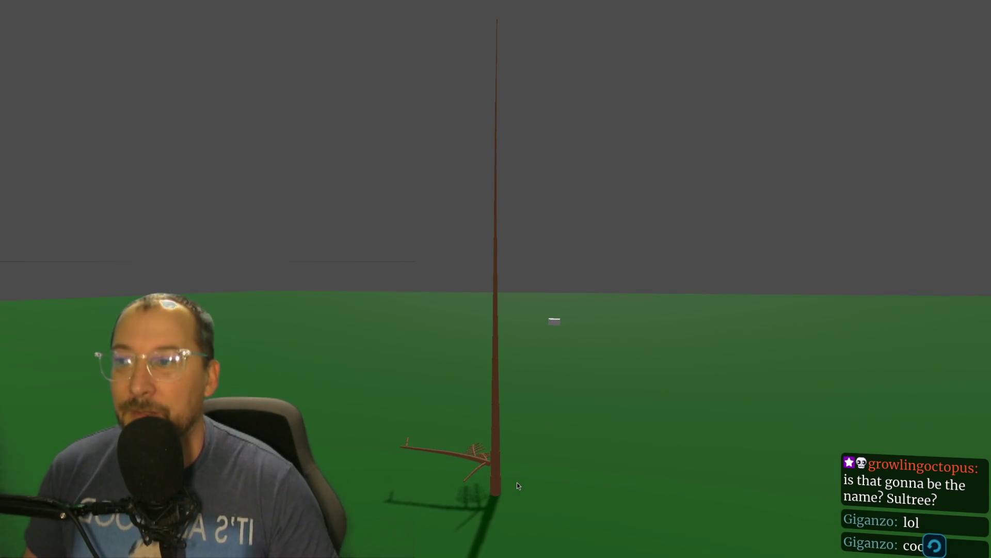
key(super+f)
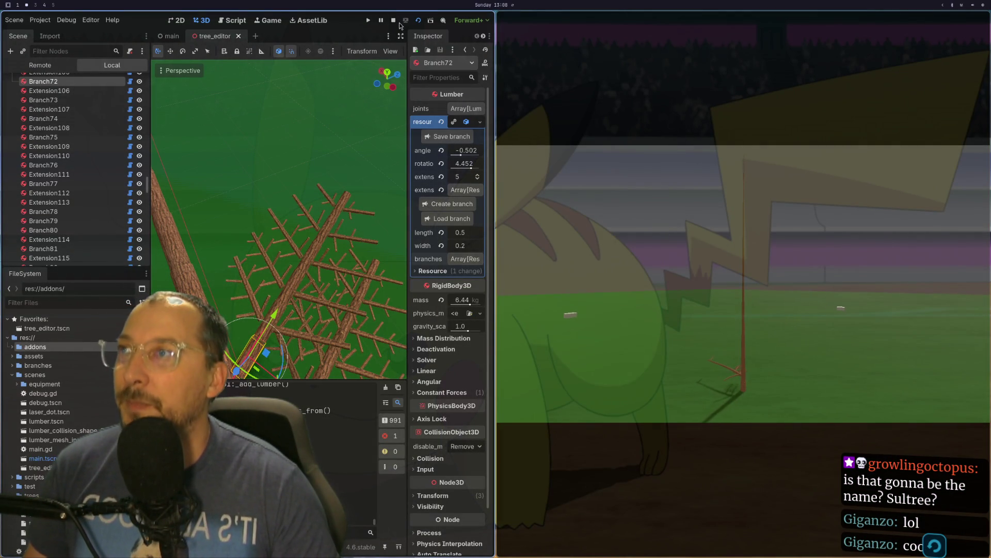
Open the Game tab and fullscreen the game, swinging the camera back toward the tree.
click(278, 24)
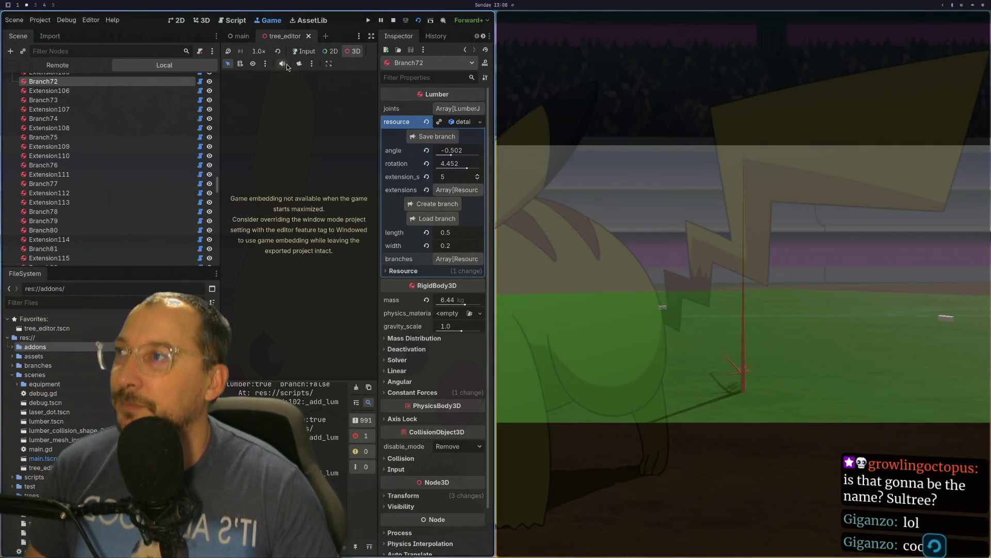
key(super+f)
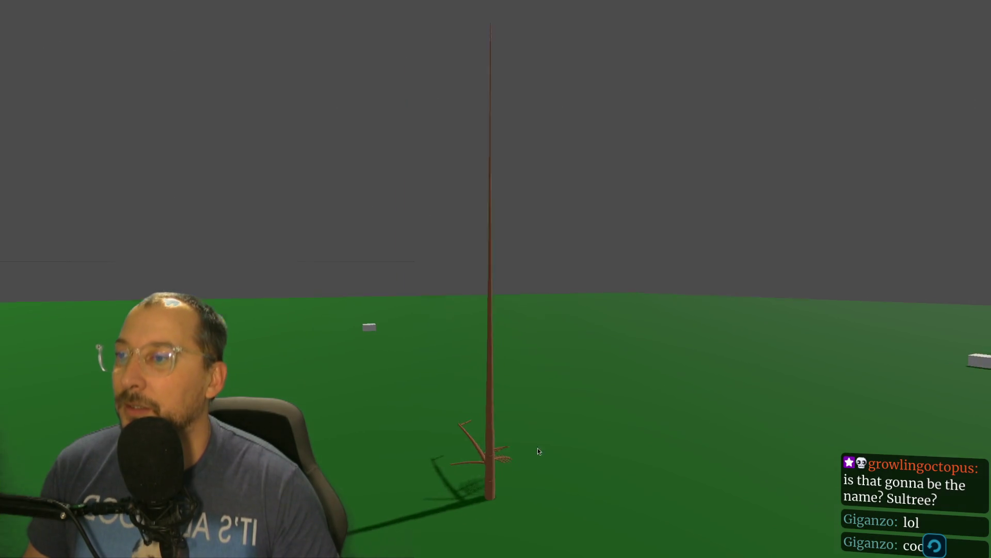
mouse_move(548, 442)
mouse_down()
mouse_move(593, 433)
mouse_move(652, 292)
mouse_move(523, 378)
mouse_move(507, 542)
mouse_move(504, 310)
mouse_move(529, 478)
mouse_move(506, 328)
mouse_move(510, 554)
mouse_up()
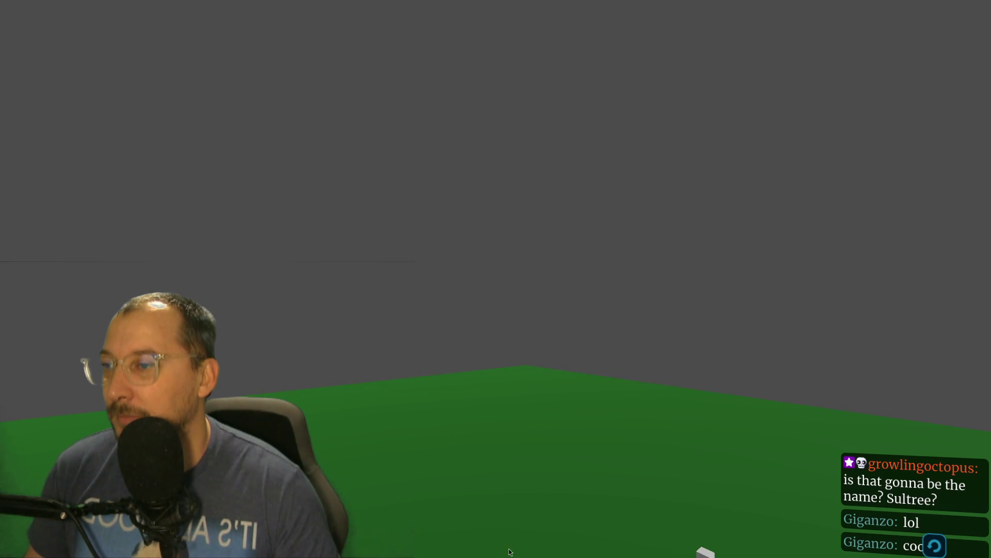
mouse_move(500, 459)
mouse_down()
mouse_move(525, 392)
mouse_move(530, 486)
mouse_move(529, 417)
mouse_move(491, 489)
mouse_move(496, 425)
mouse_move(491, 455)
mouse_move(463, 468)
mouse_move(347, 470)
mouse_move(357, 434)
mouse_move(338, 451)
mouse_move(351, 441)
mouse_up()
Fly around the textured trunk and along the long branch with WASD, then tile the game window back.
key(w)
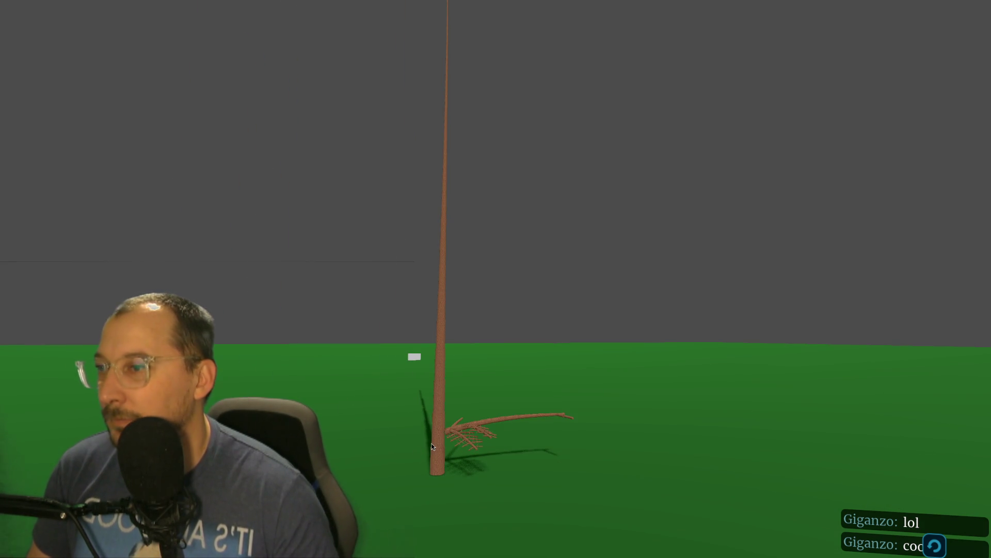
key(w)
key(w)
key(s)
key(s)
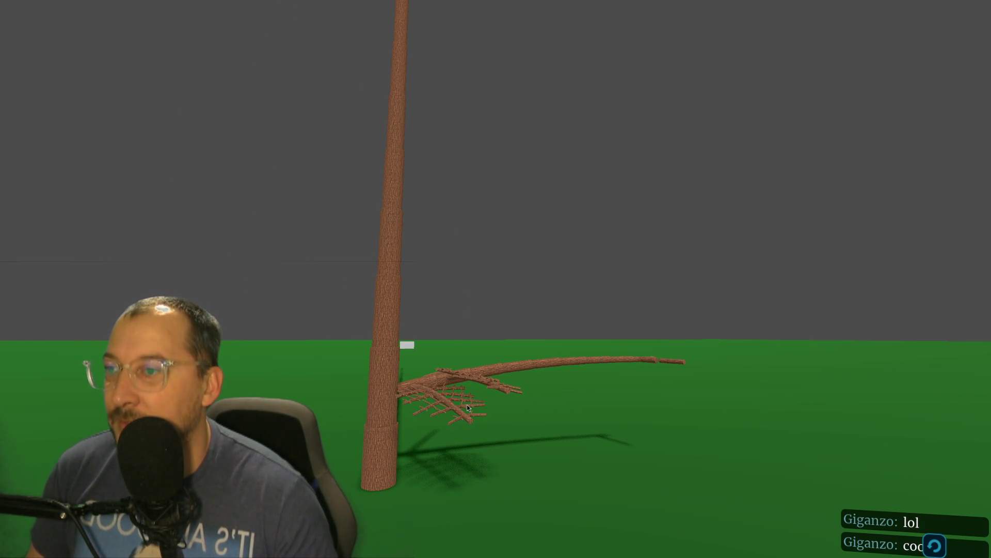
key(d)
key(a)
key(q)
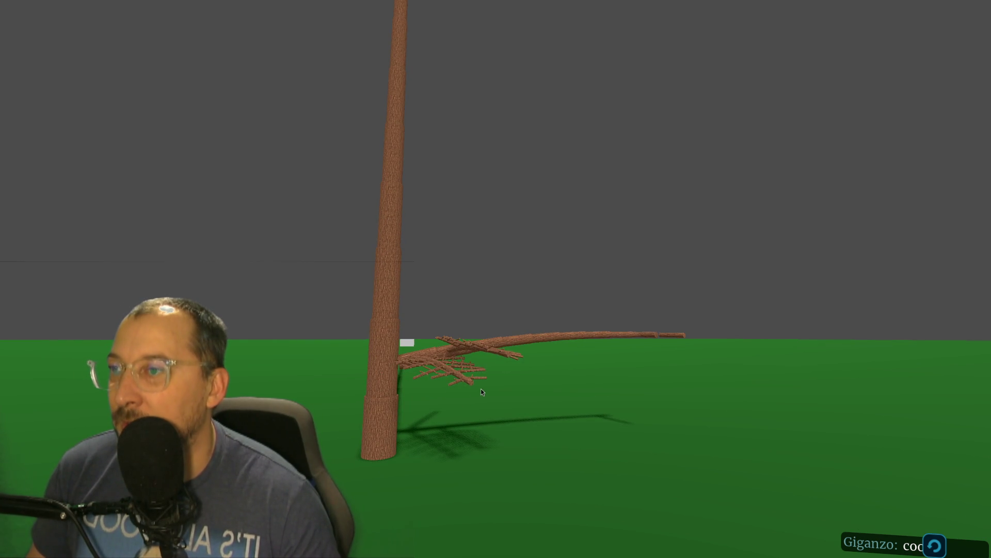
key(d)
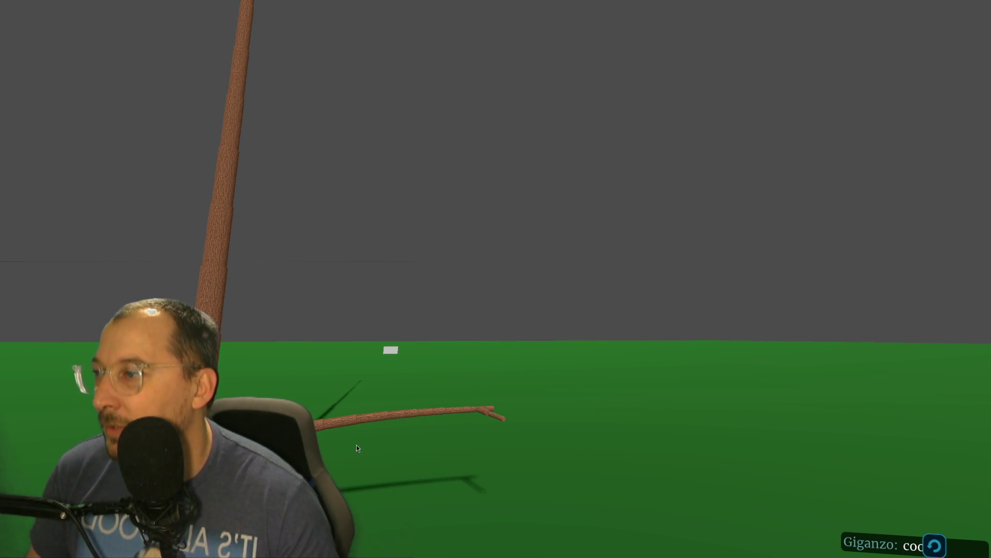
key(a)
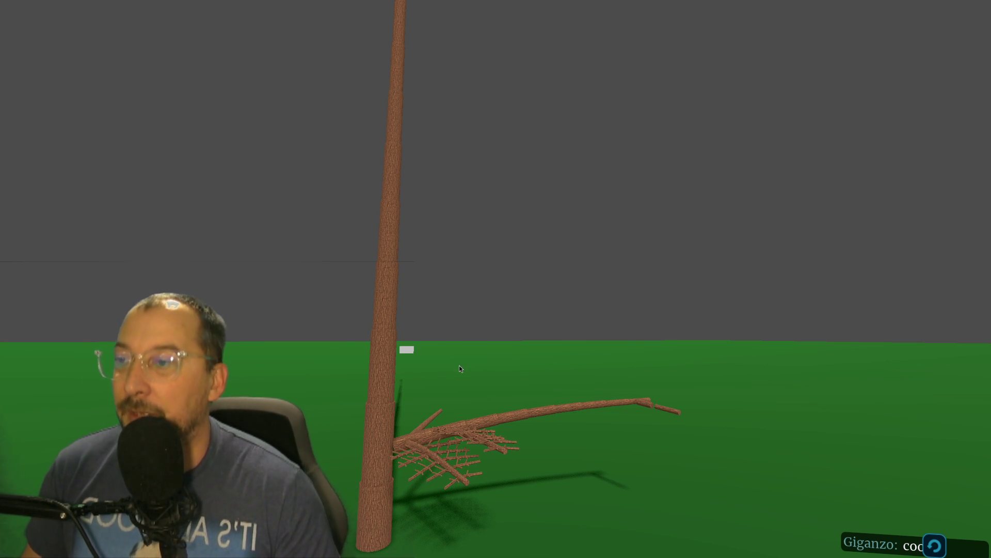
drag(484, 380, 491, 378)
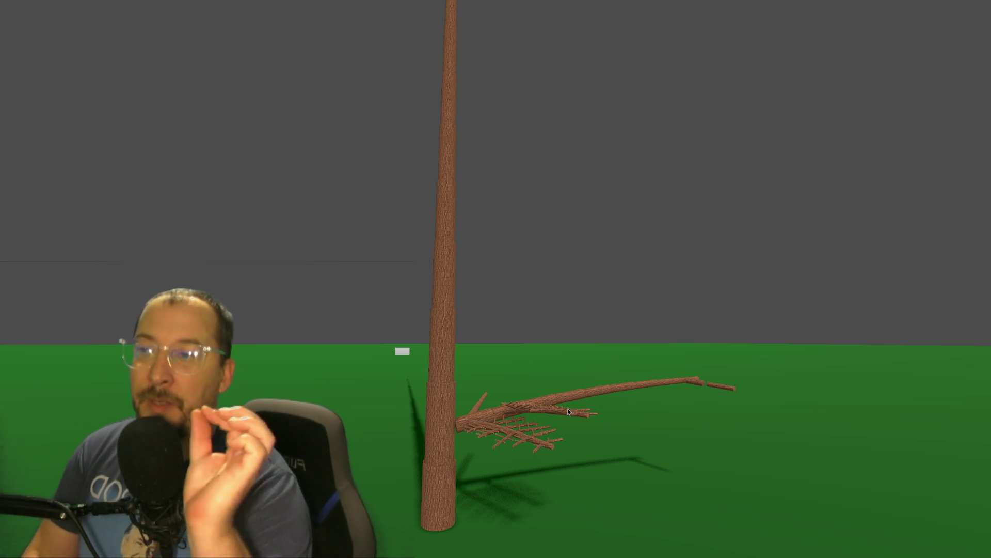
key(super+f)
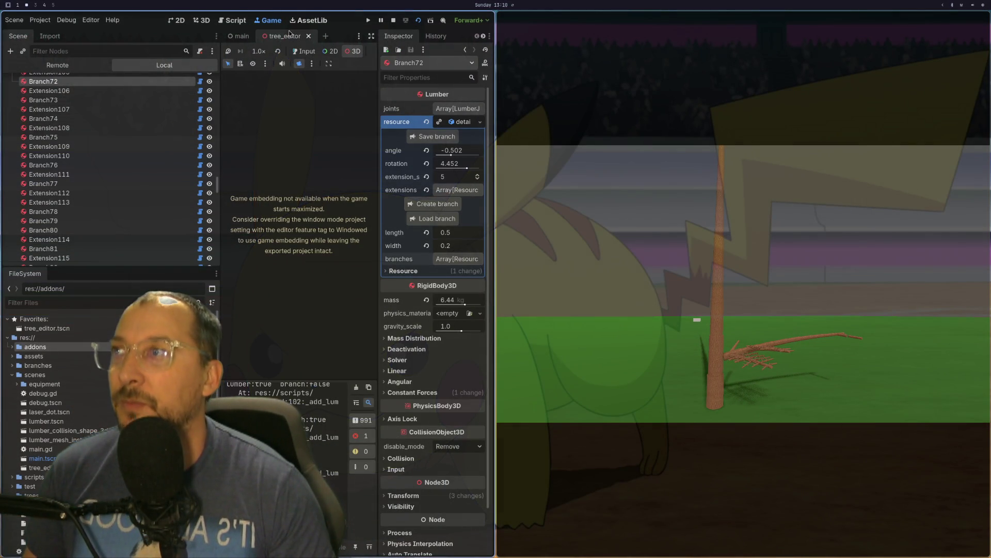
click(210, 24)
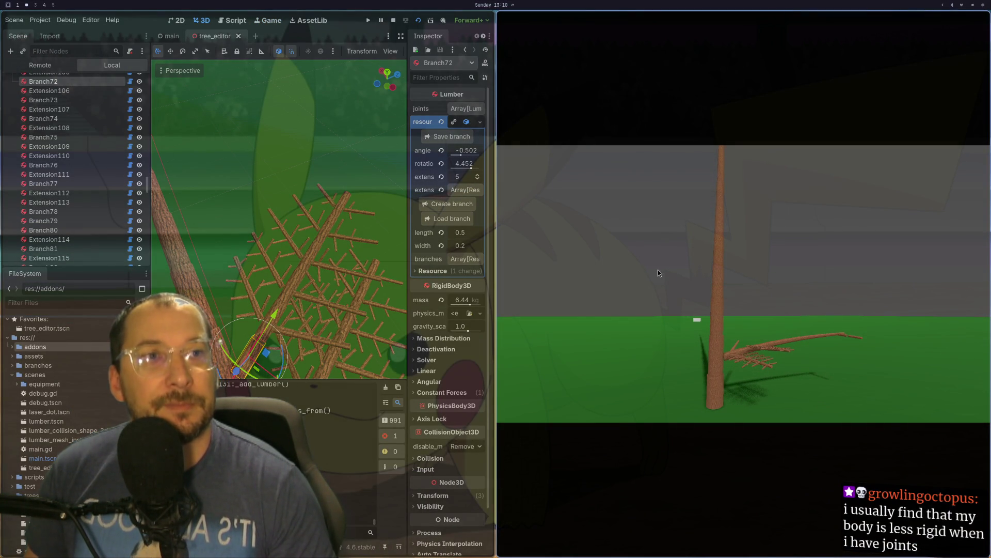
click(394, 20)
key(f)
mouse_move(292, 233)
mouse_down()
mouse_move(364, 206)
mouse_move(435, 131)
mouse_move(488, 98)
mouse_move(396, 154)
mouse_move(558, 243)
mouse_up()
scroll(559, 243, up, 5)
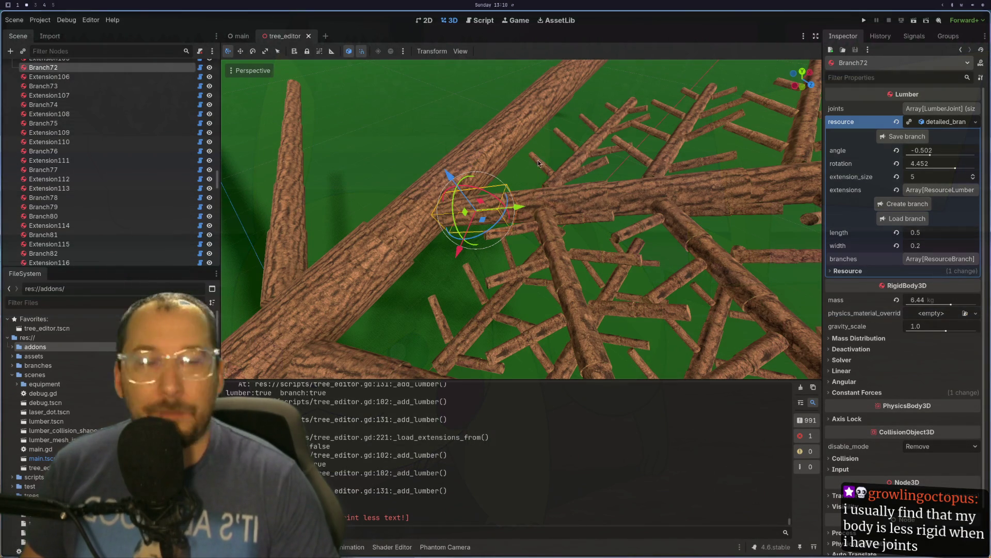
scroll(525, 198, up, 5)
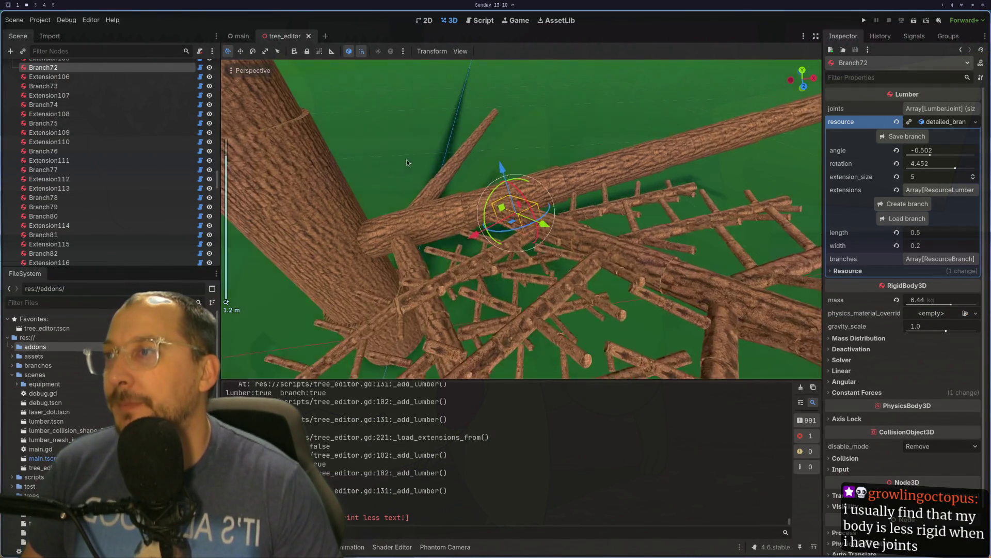
scroll(578, 163, up, 4)
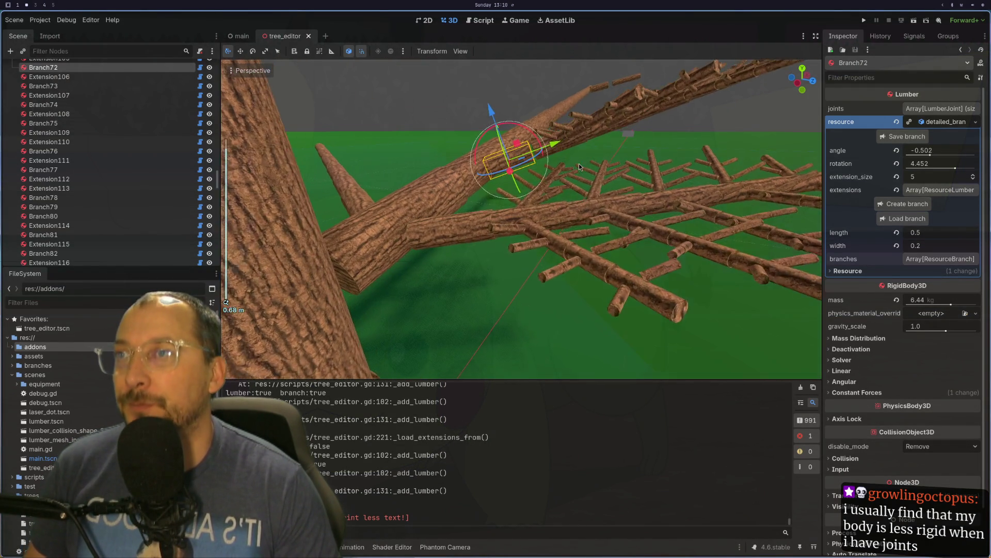
mouse_move(616, 314)
mouse_down()
mouse_move(578, 245)
mouse_move(591, 349)
mouse_move(474, 170)
mouse_up()
click(473, 169)
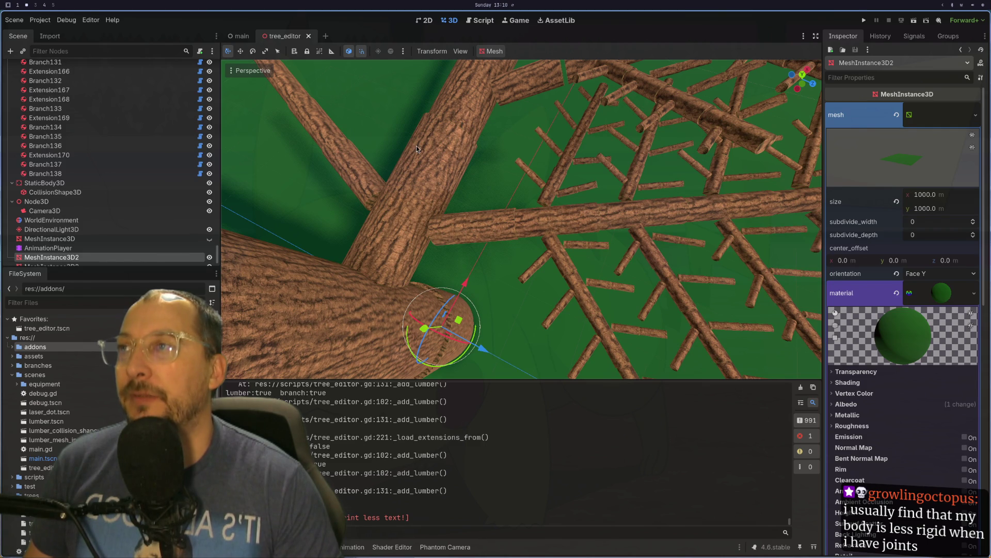
click(417, 149)
drag(416, 149, 445, 293)
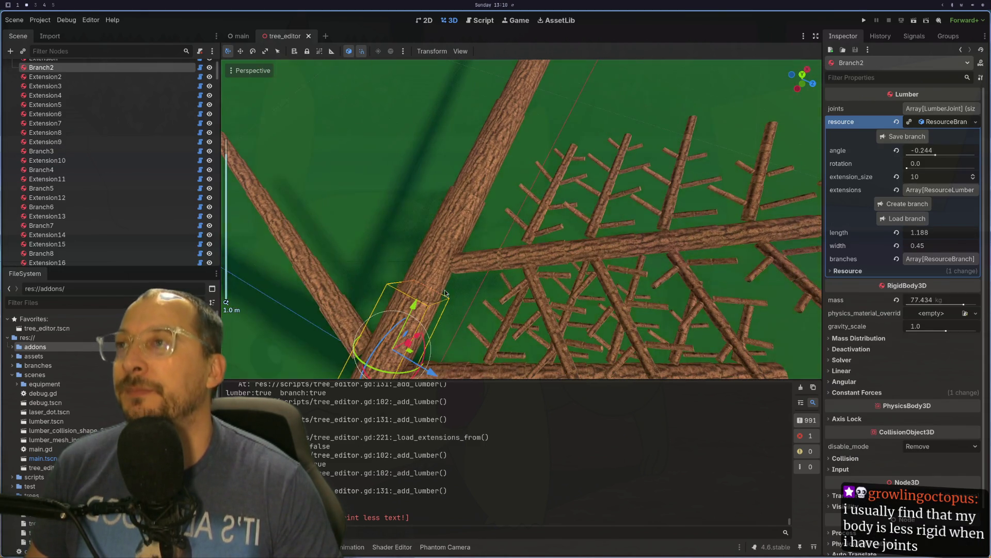
click(473, 170)
click(939, 124)
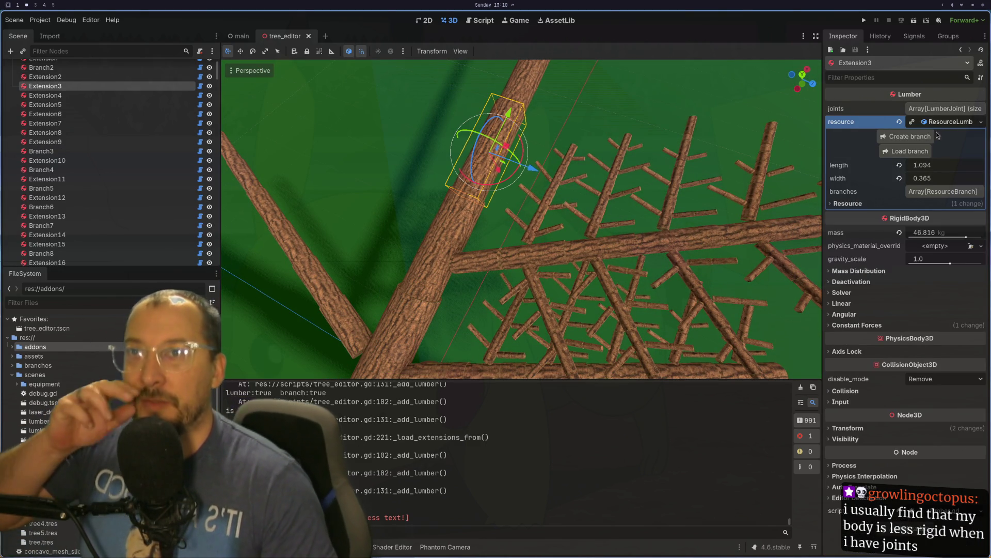
key(f)
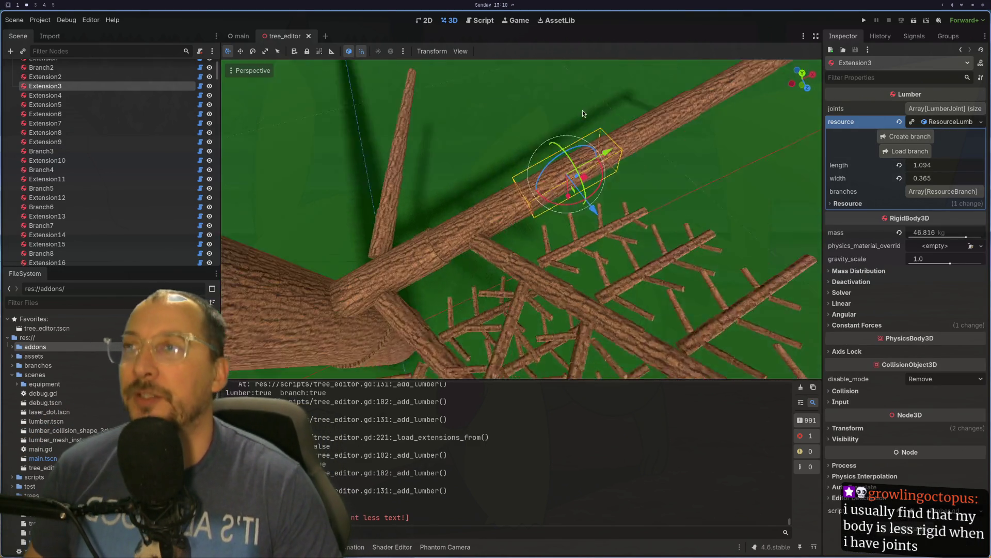
scroll(673, 179, up, 3)
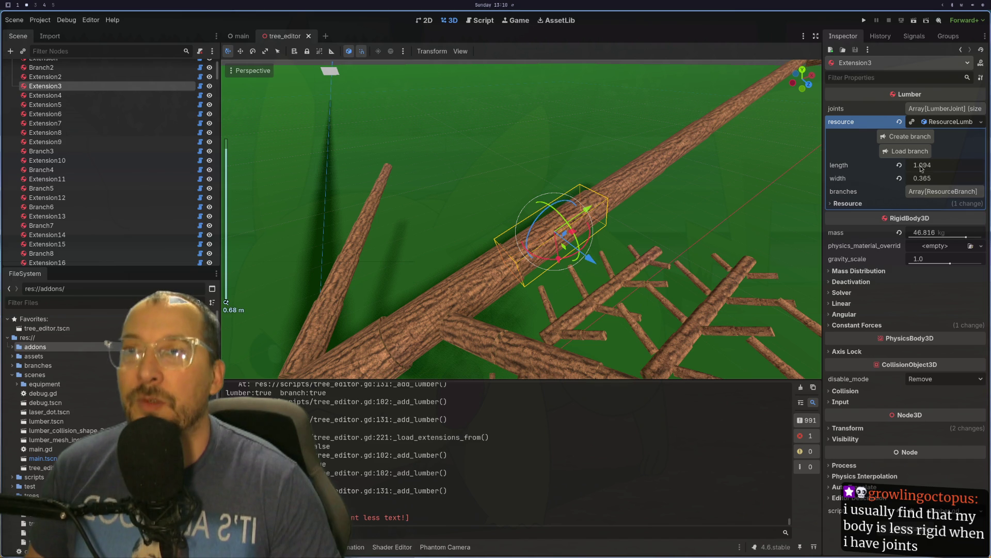
mouse_move(673, 179)
mouse_down()
mouse_move(663, 197)
mouse_move(692, 316)
mouse_up()
scroll(663, 197, down, 3)
click(497, 269)
click(519, 333)
mouse_move(562, 333)
mouse_down()
mouse_move(575, 346)
mouse_move(574, 300)
mouse_up()
click(574, 288)
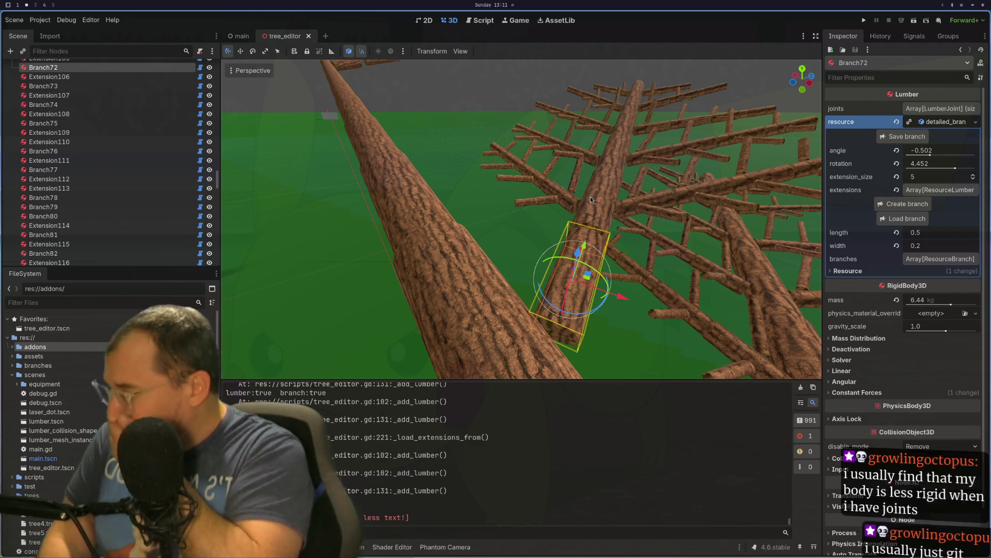
In resource_lumber.gd, step through the length setter, its changed.emit() line and the width declaration.
key(super+1)
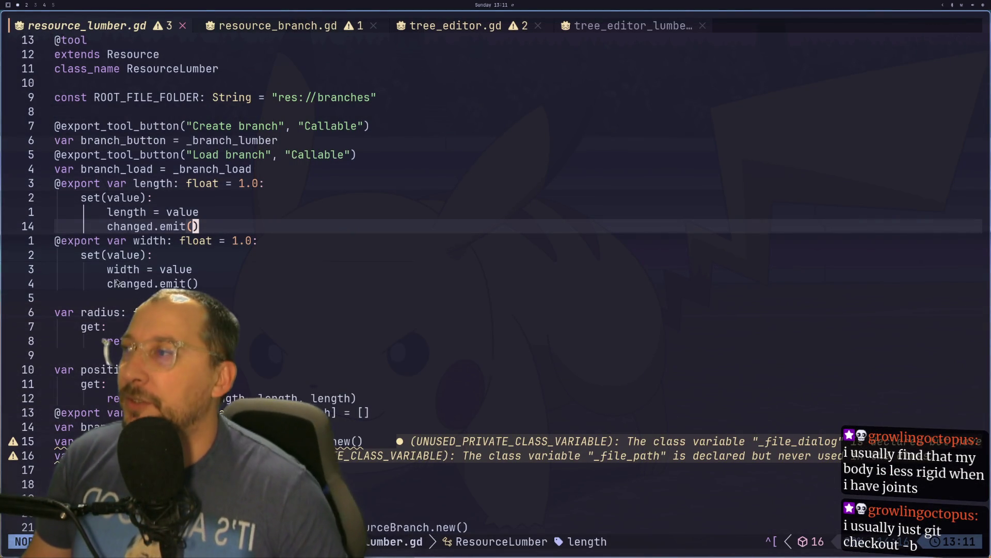
key(k)
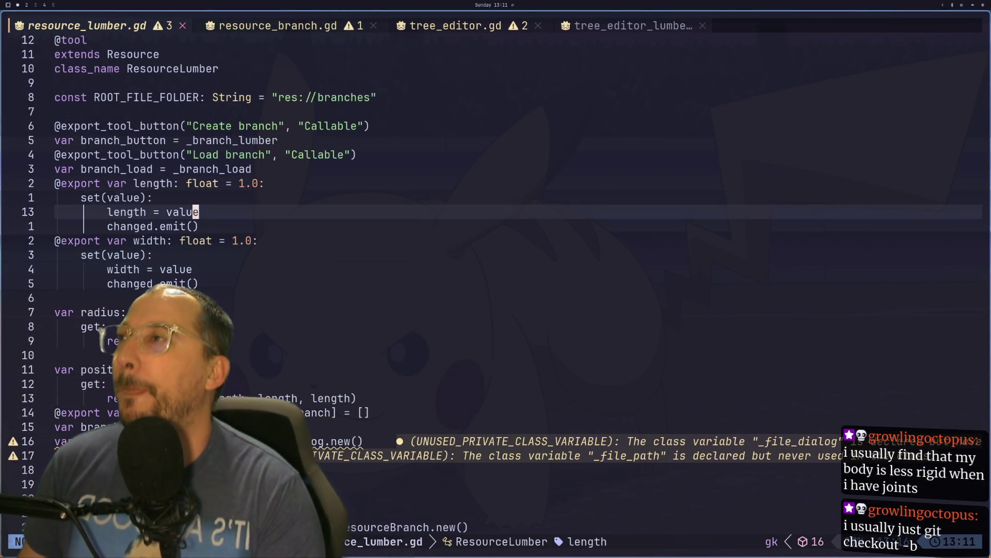
key(k)
key(j)
key(j)
key(j)
key(k)
key(k)
key(k)
key(k)
key(k)
key(k)
key(j)
key(j)
key(j)
key(j)
key(j)
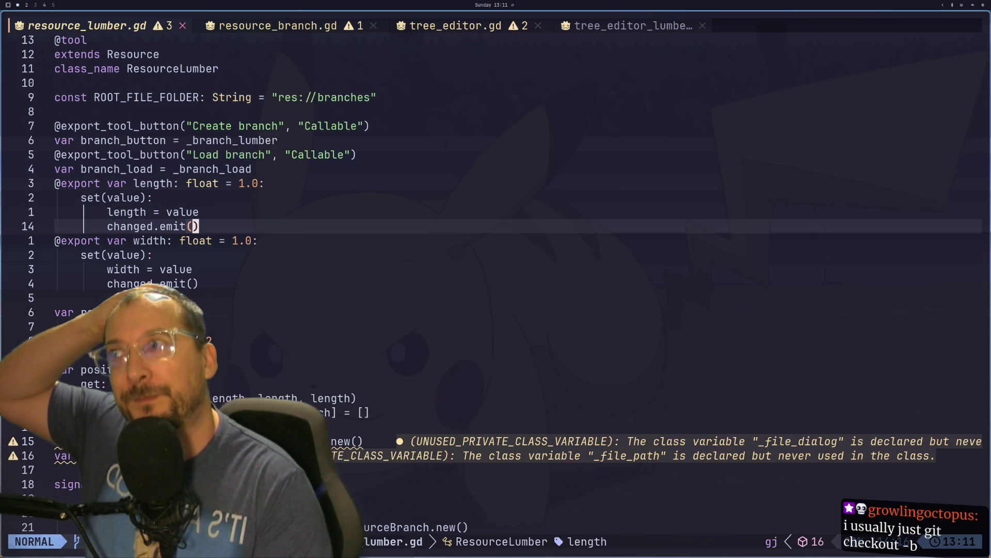
key(k)
key(k)
key(k)
key(j)
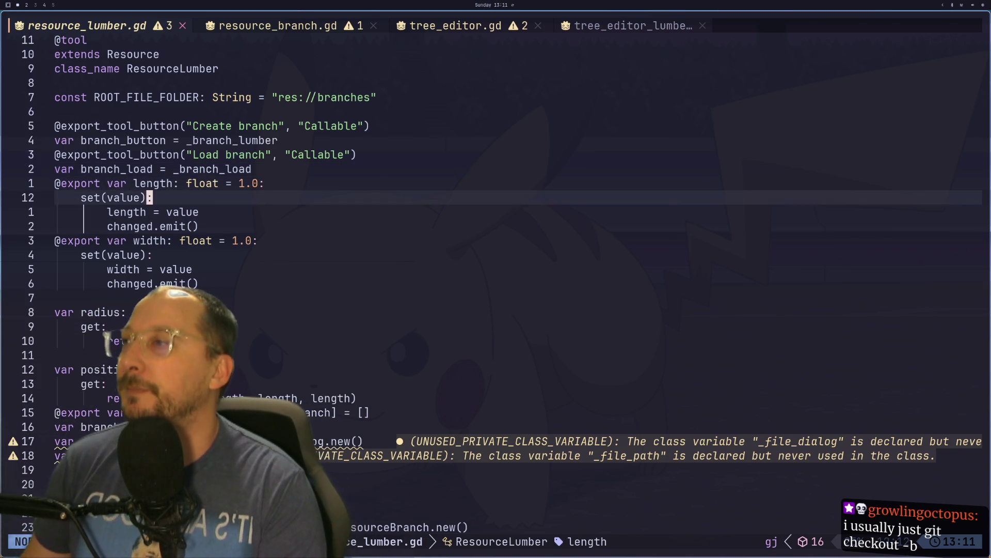
key(j)
key(j)
key(j)
key(j)
key(j)
key(j)
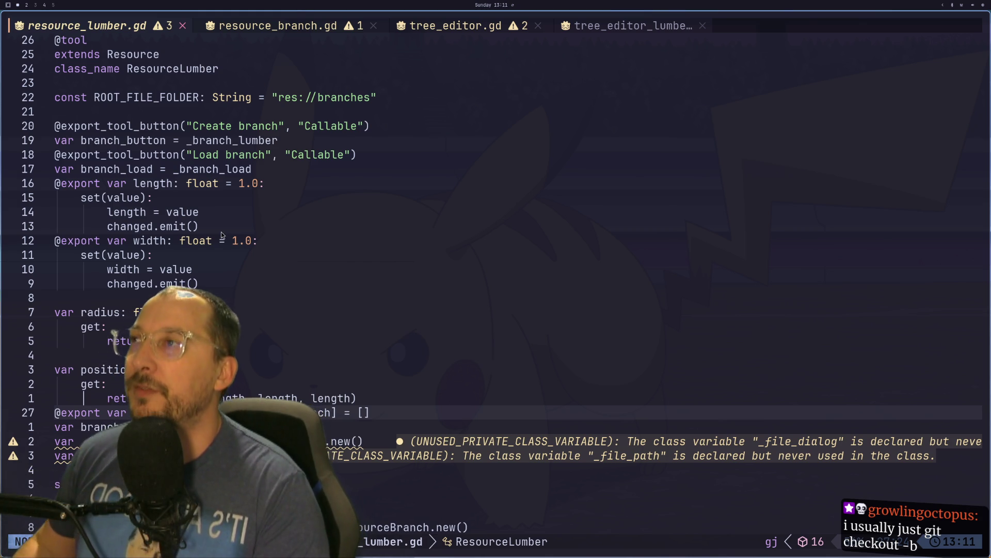
Peek at resource_branch.gd, land back on resource_lumber.gd's length assignment, then return to Godot.
key(shift+l)
key(shift+h)
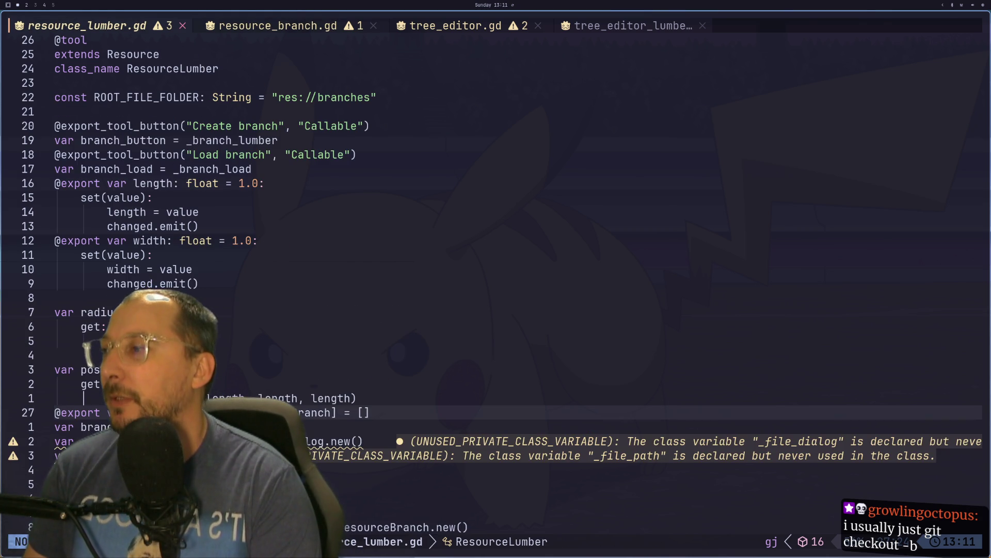
key(k)
key(k)
key(k)
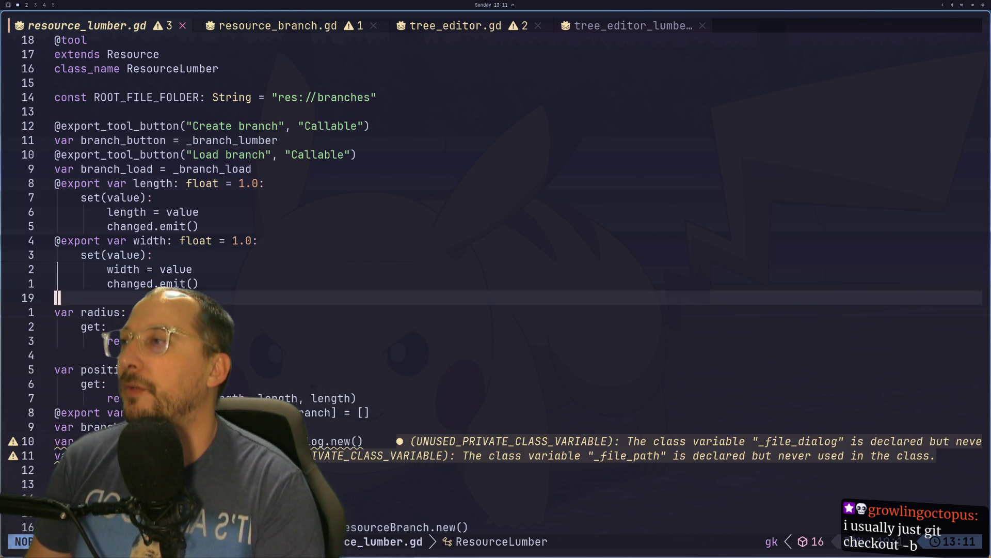
key(k)
key(k)
key(k)
key(k)
key(j)
key(k)
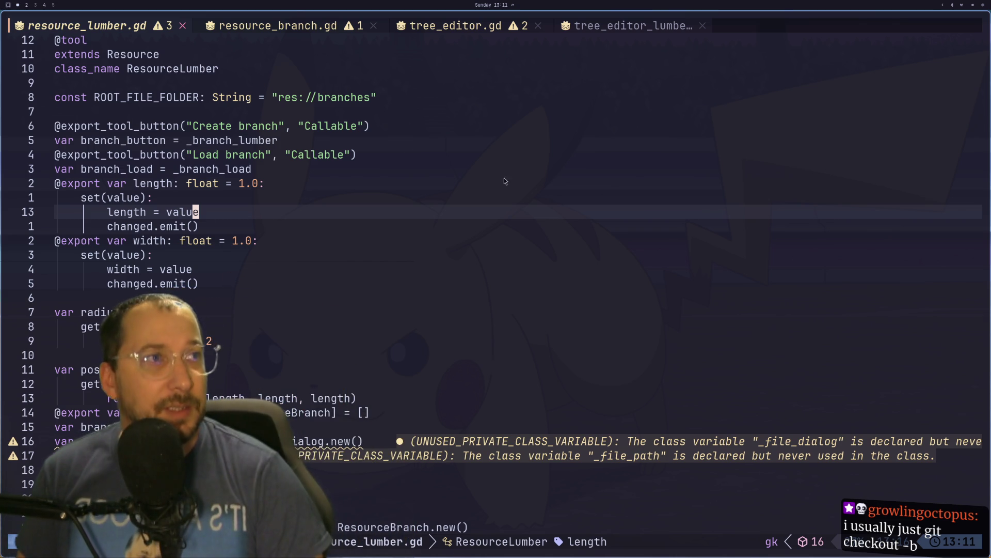
key(super+4)
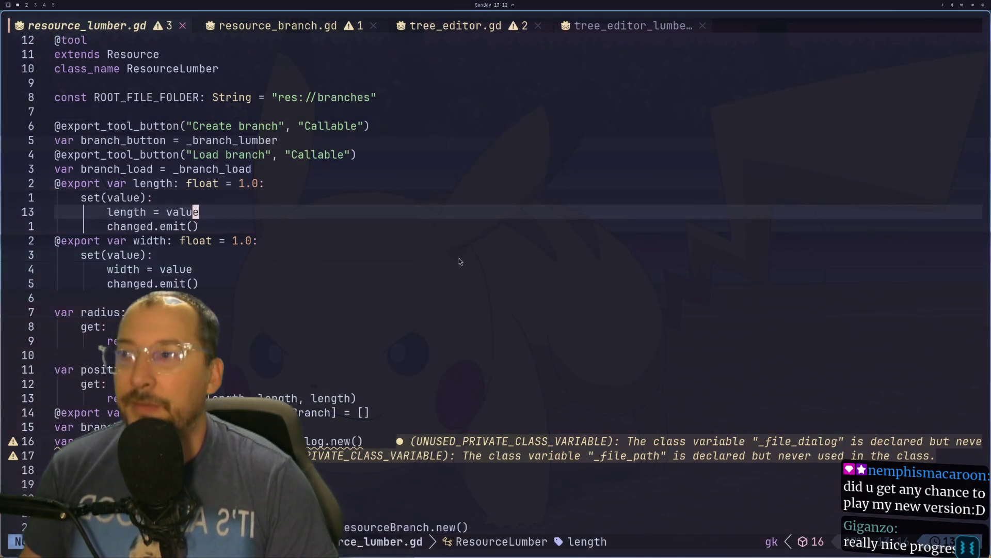
key(super+2)
Orbit and zoom around the tree, selecting the green ground mesh and the Branch71 log.
mouse_move(545, 236)
mouse_down()
mouse_move(462, 219)
mouse_move(440, 225)
mouse_move(665, 249)
mouse_move(520, 278)
mouse_move(589, 243)
mouse_move(644, 250)
mouse_move(470, 235)
mouse_up()
scroll(617, 247, down, 4)
scroll(601, 246, up, 4)
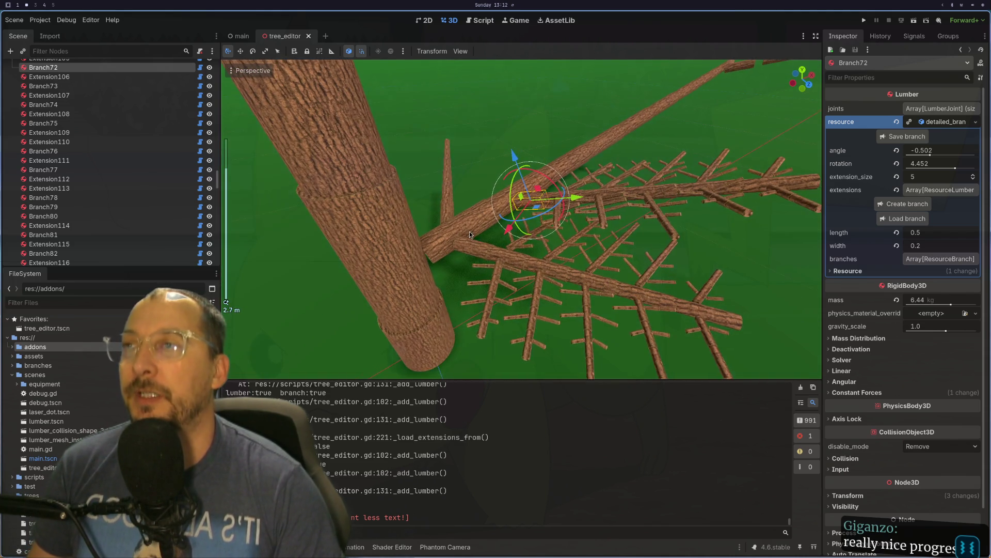
scroll(470, 234, down, 3)
click(582, 210)
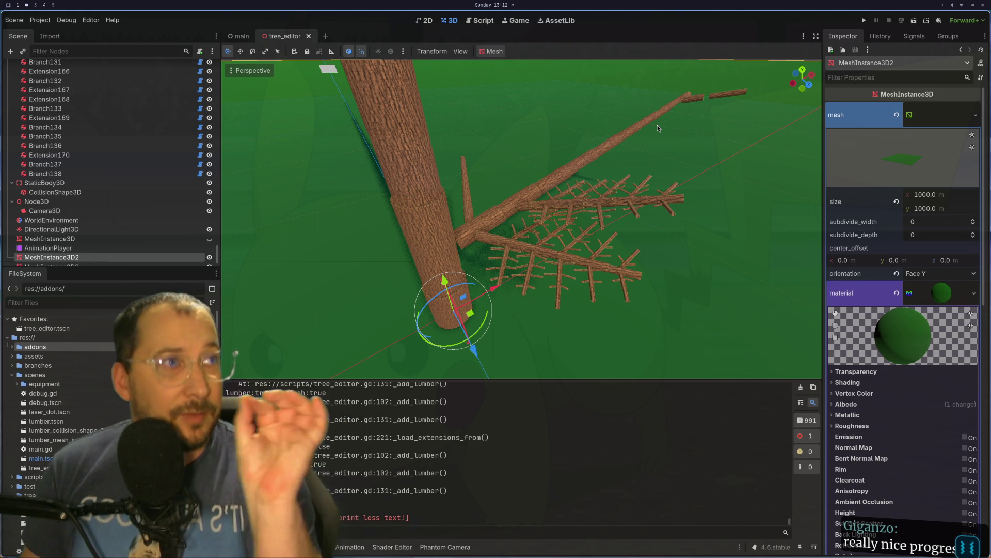
click(478, 230)
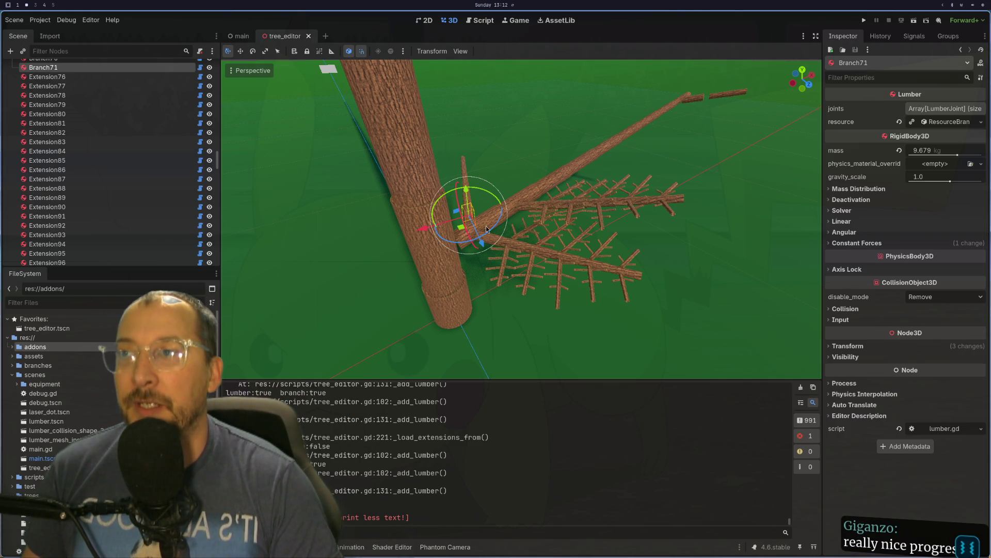
click(478, 230)
click(475, 235)
Select Branch2 at the trunk, then tilt to a side-on view and select the Branch72 log.
scroll(444, 242, up, 3)
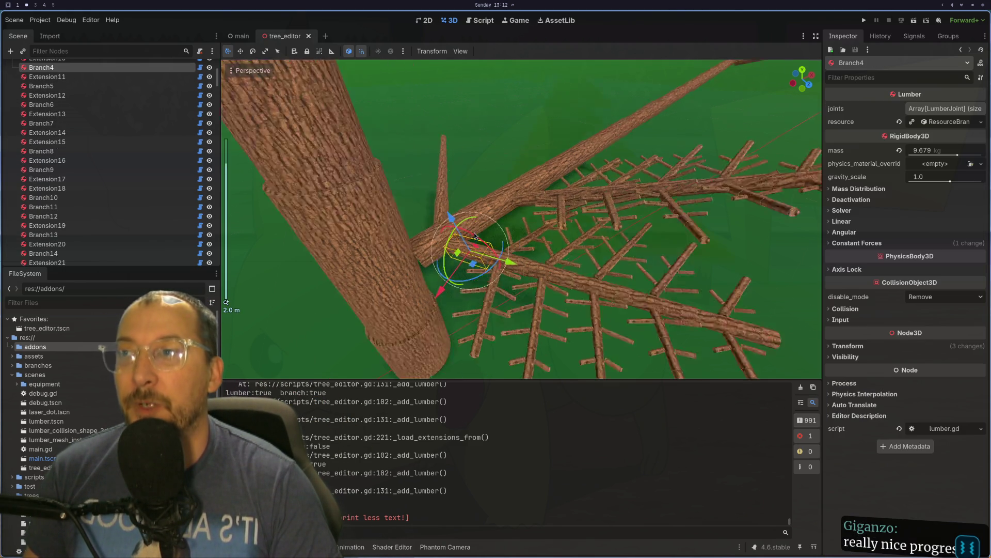
click(409, 250)
click(411, 242)
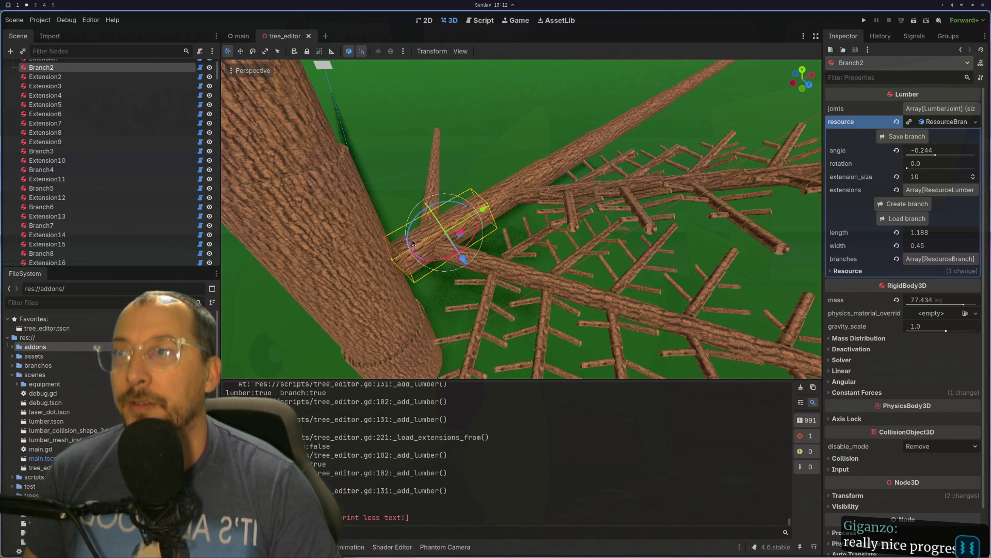
scroll(441, 228, down, 5)
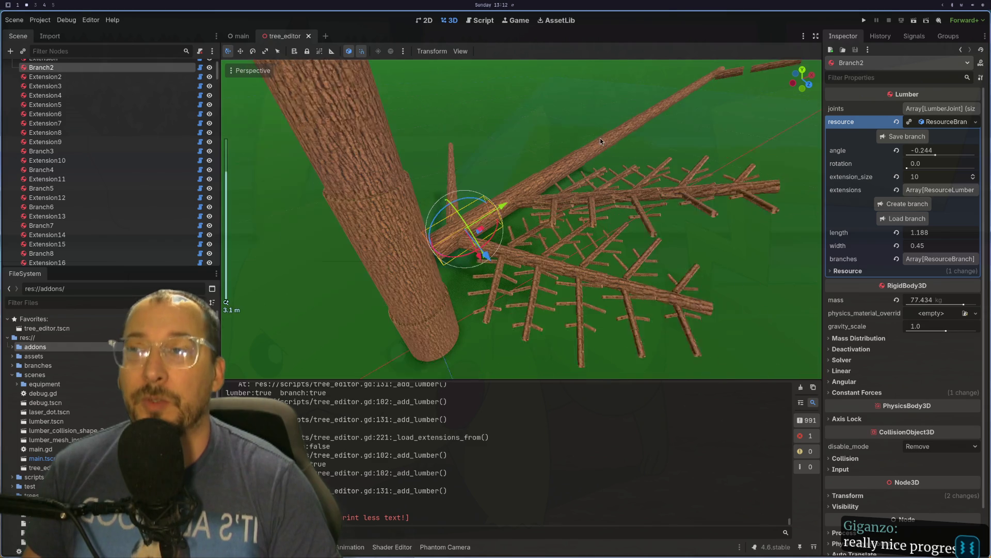
click(441, 230)
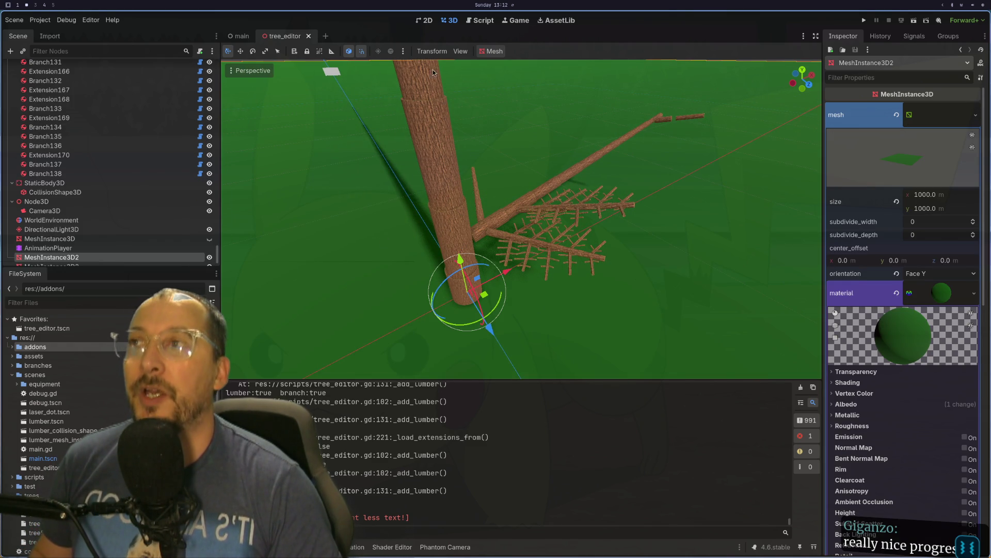
scroll(433, 76, down, 10)
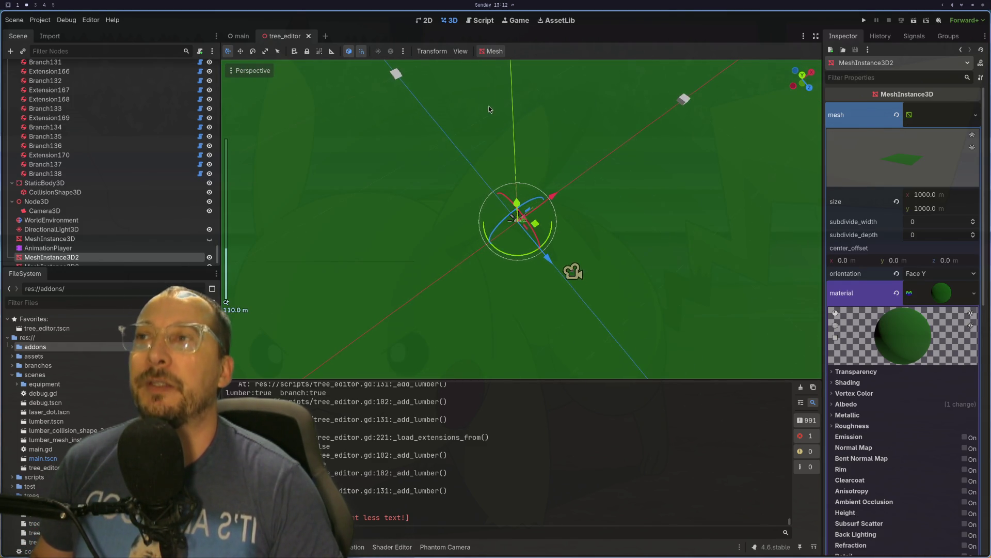
scroll(511, 114, up, 9)
scroll(513, 156, up, 20)
mouse_move(587, 194)
mouse_down()
mouse_move(612, 223)
mouse_move(590, 274)
mouse_move(618, 237)
mouse_move(666, 231)
mouse_move(516, 209)
mouse_up()
click(515, 209)
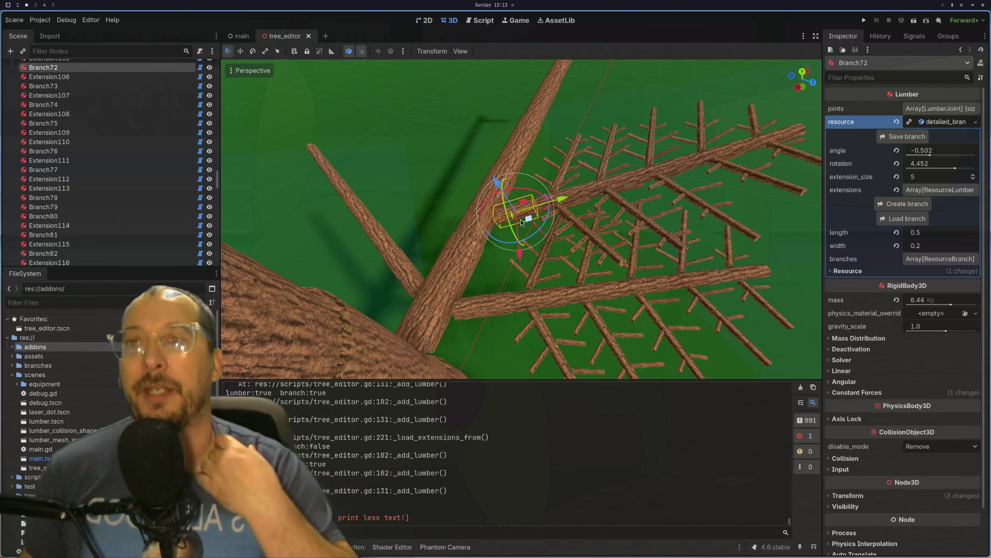
Flip between resource_lumber.gd and resource_branch.gd in Neovim, then return to Godot.
key(super+1)
key(shift+l)
key(shift+h)
key(super+2)
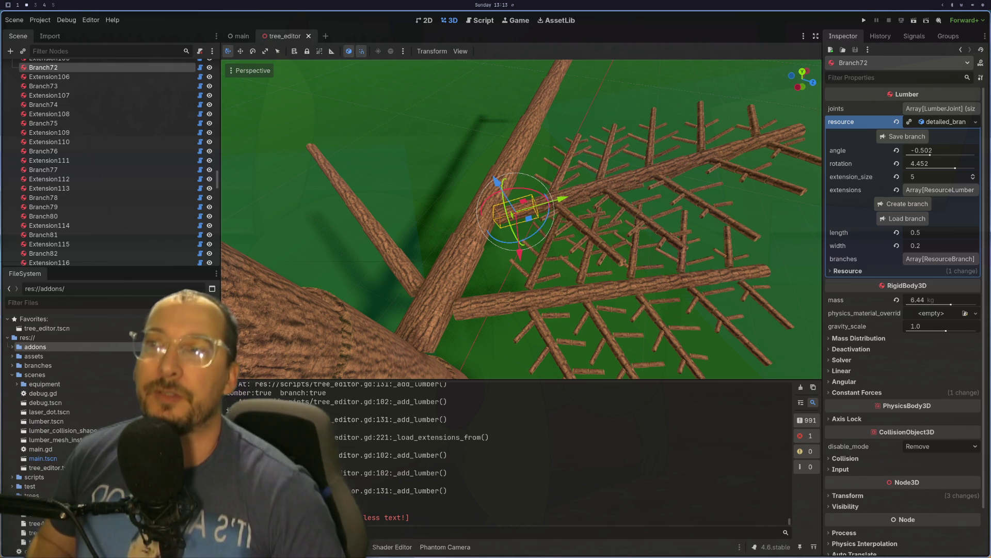
scroll(497, 309, up, 4)
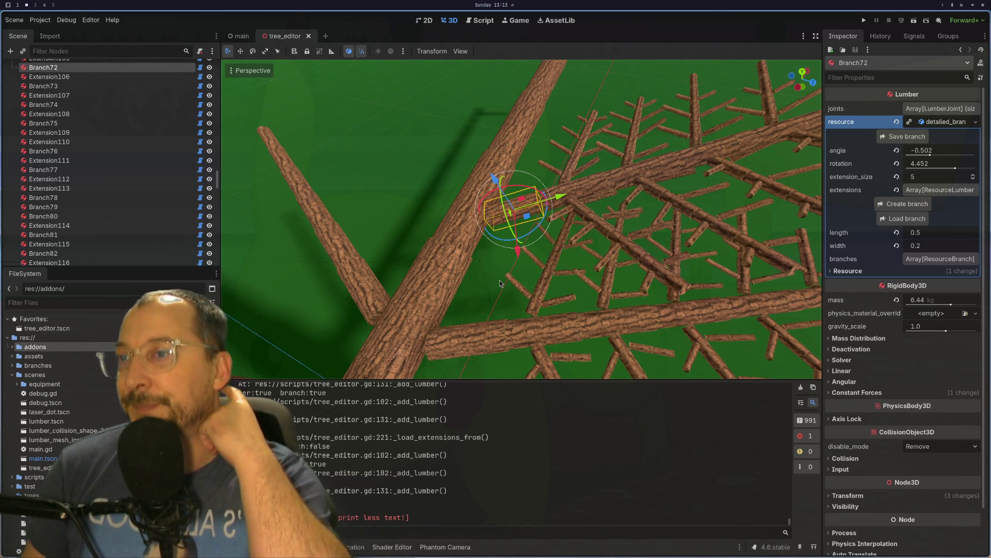
drag(500, 283, 405, 225)
scroll(404, 225, down, 10)
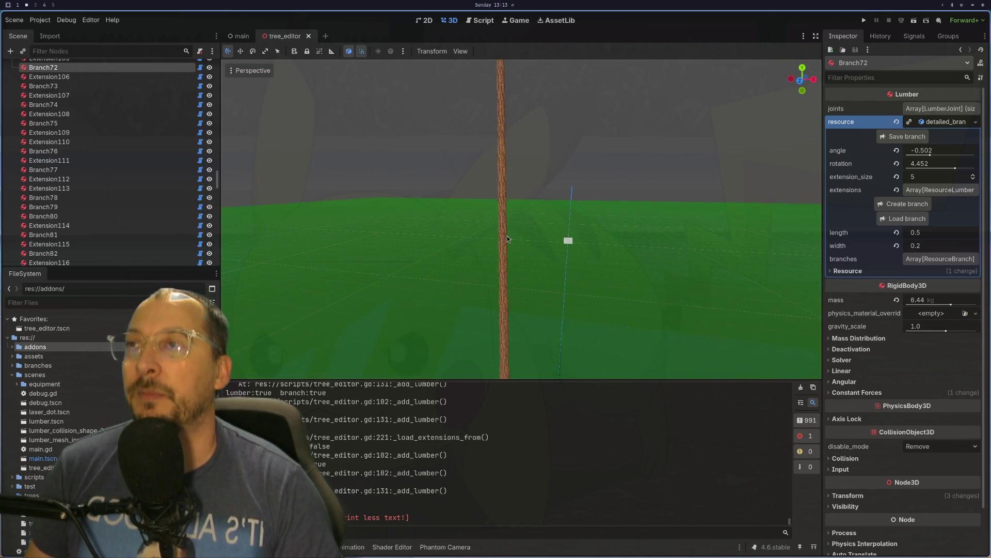
scroll(471, 183, down, 5)
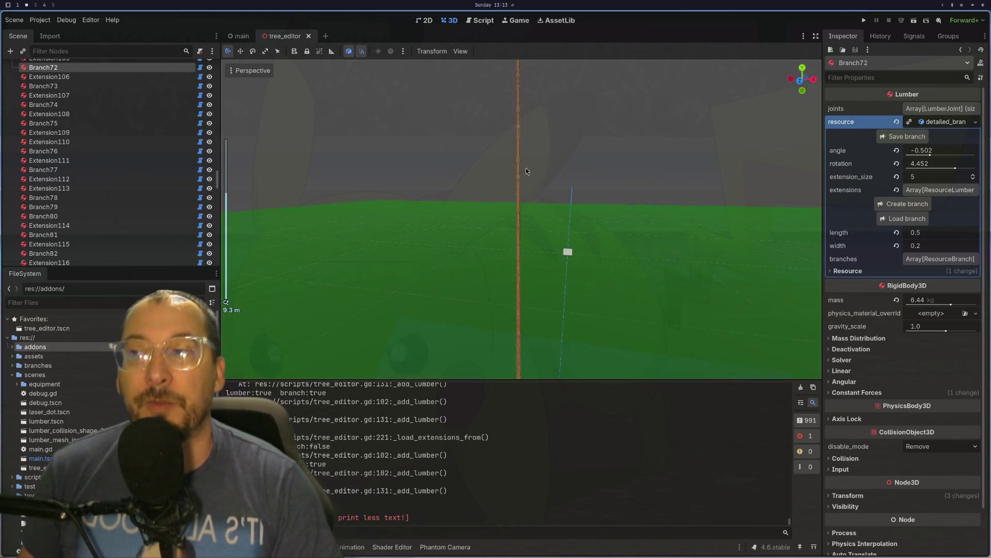
scroll(520, 213, up, 3)
scroll(520, 214, up, 4)
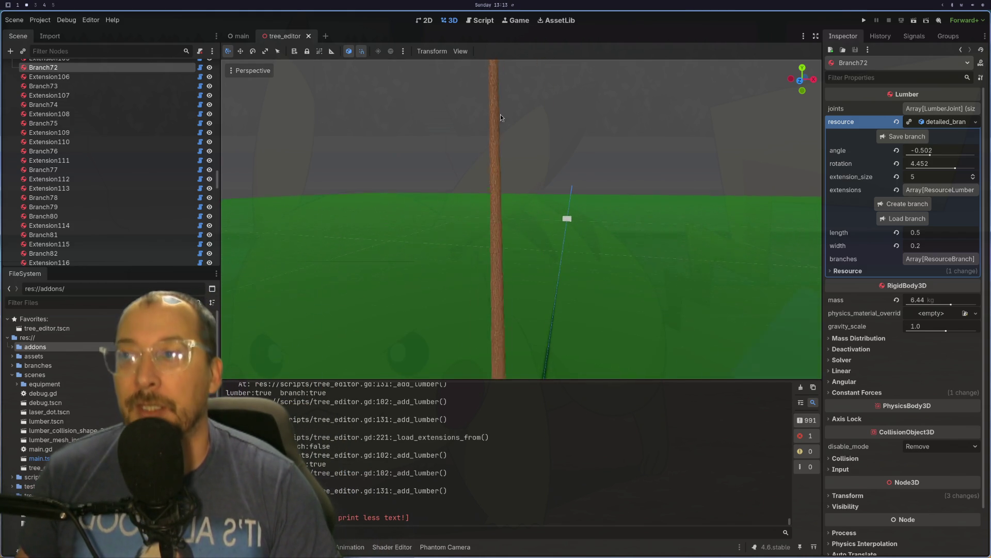
scroll(534, 163, up, 4)
mouse_move(534, 163)
mouse_down()
mouse_move(569, 154)
mouse_move(635, 258)
mouse_move(548, 298)
mouse_move(568, 271)
mouse_up()
scroll(583, 281, down, 5)
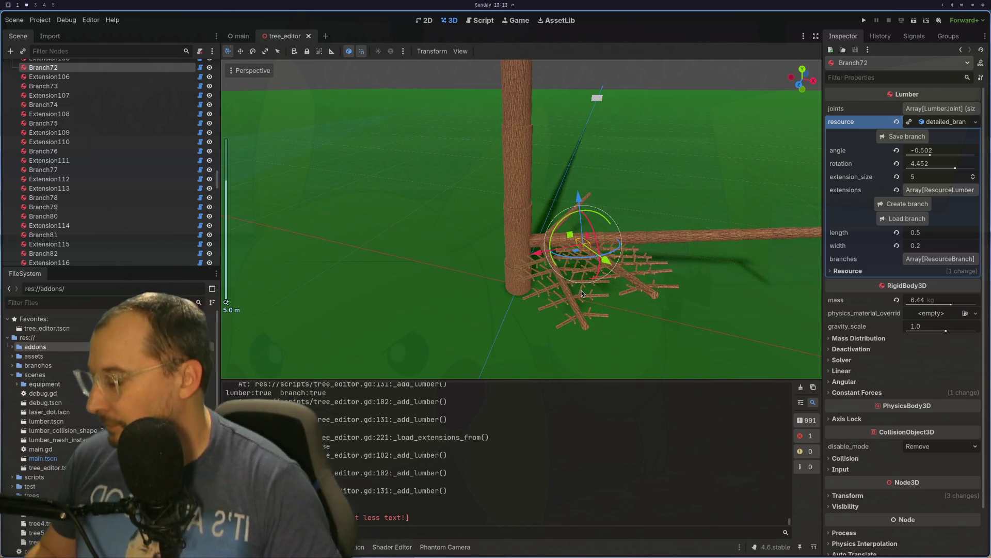
drag(583, 294, 635, 264)
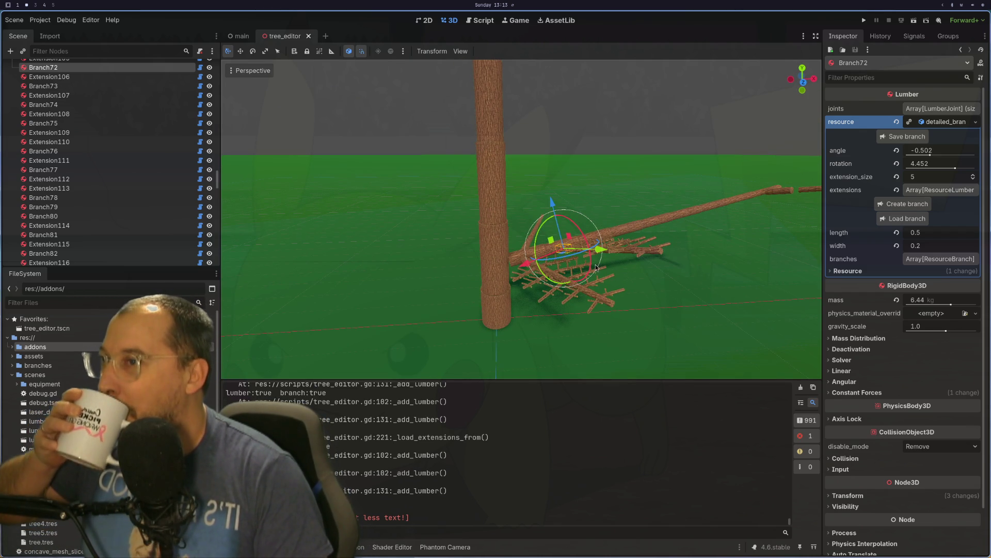
scroll(577, 275, up, 5)
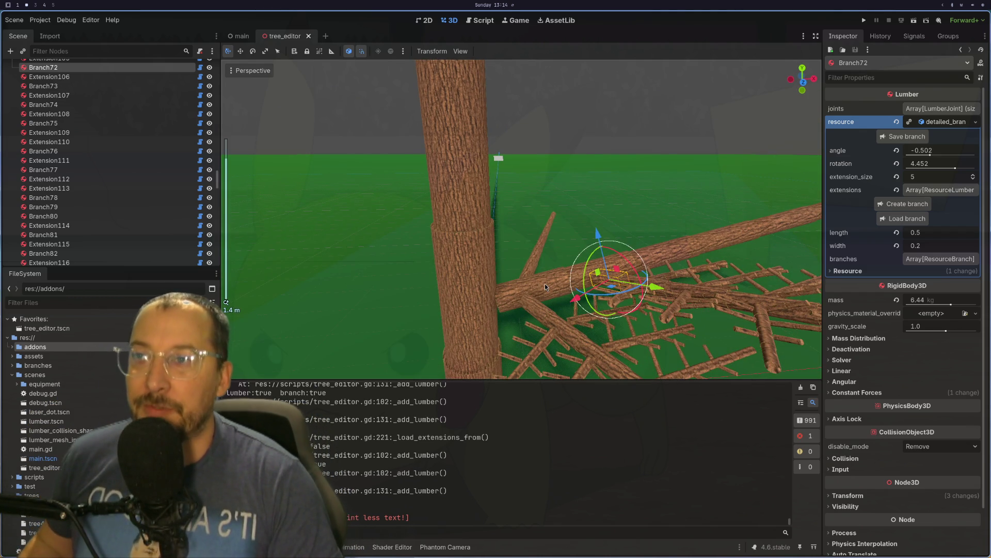
scroll(548, 291, down, 3)
mouse_move(548, 291)
mouse_down()
mouse_move(650, 296)
mouse_move(700, 258)
mouse_up()
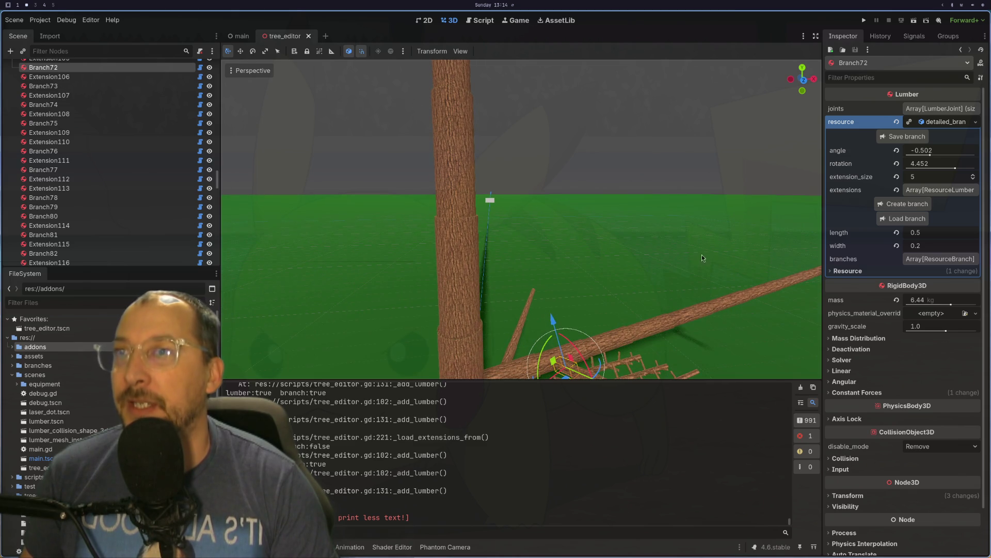
scroll(122, 75, up, 10)
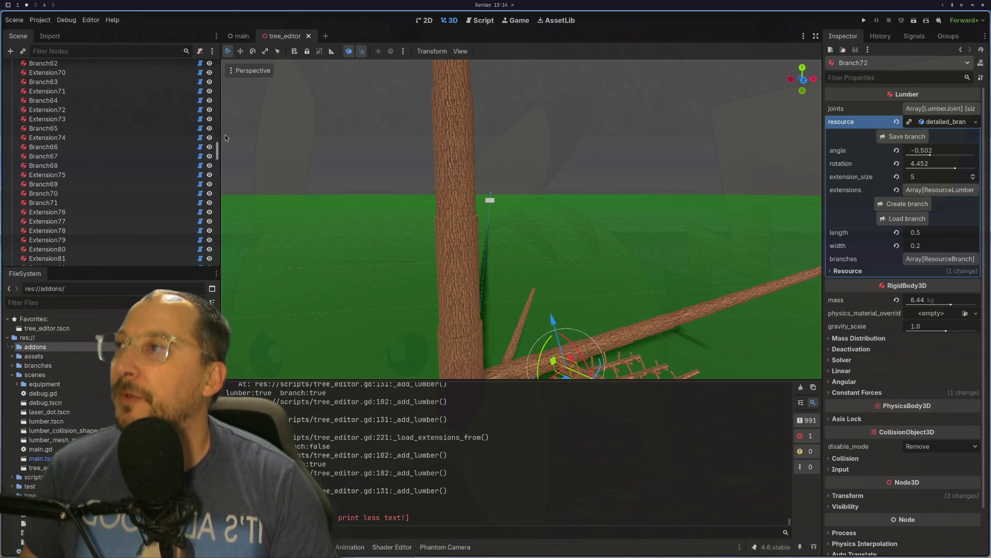
Open and close the Debug menu unchanged, run the tree_editor scene, and leave fullscreen.
click(66, 19)
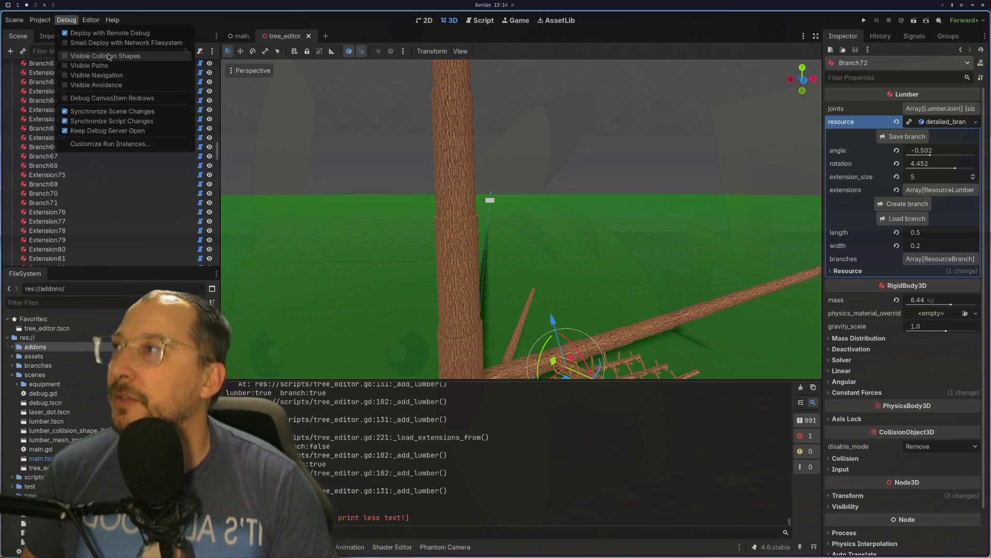
click(910, 23)
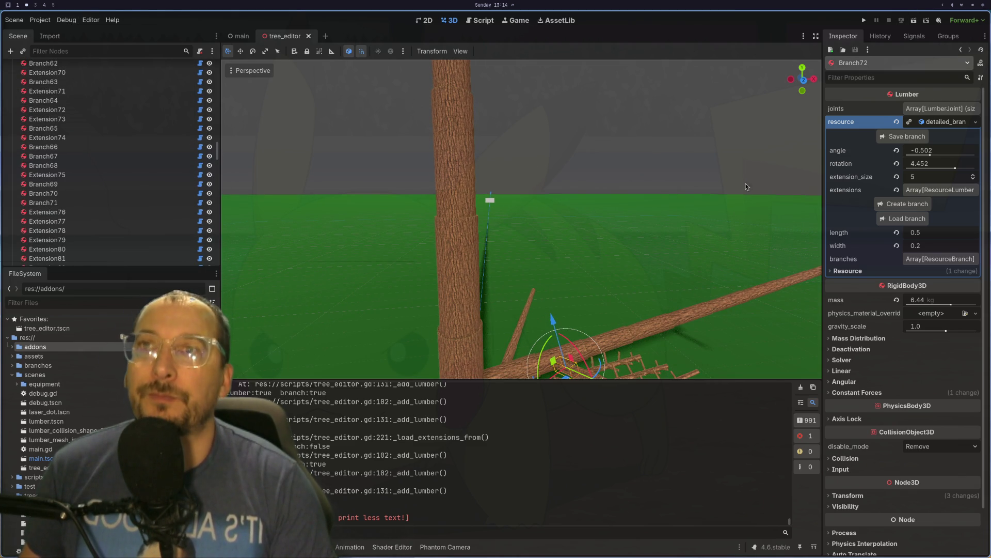
click(915, 22)
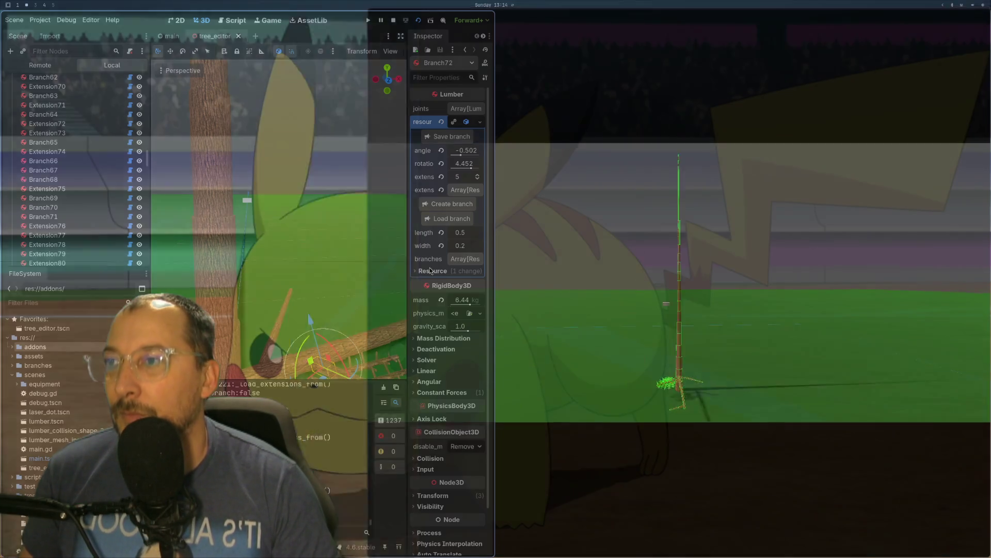
key(F11)
Select TreeEditor and hide its meshes, orbiting the editor view and game camera around the branch lines.
drag(147, 157, 148, 125)
scroll(146, 75, up, 5)
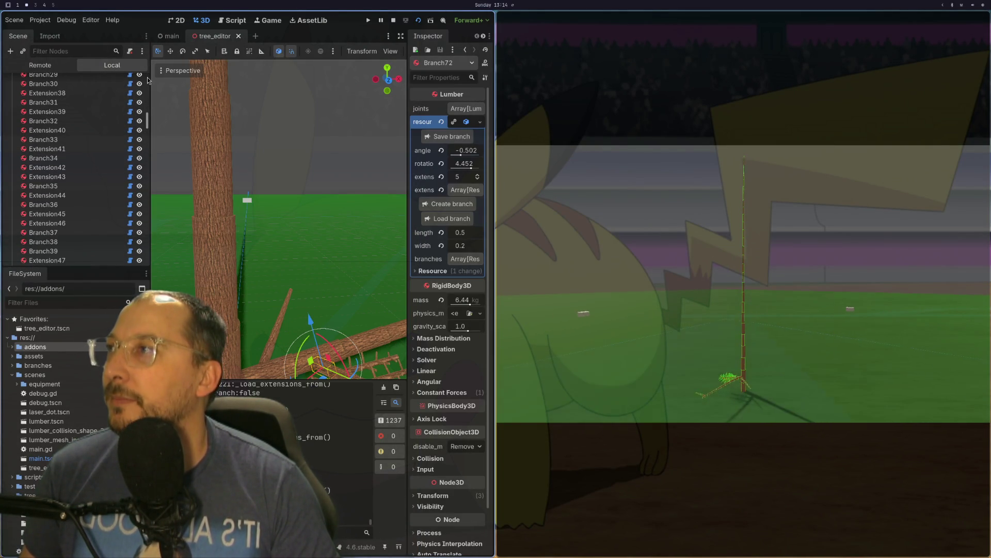
scroll(147, 80, up, 10)
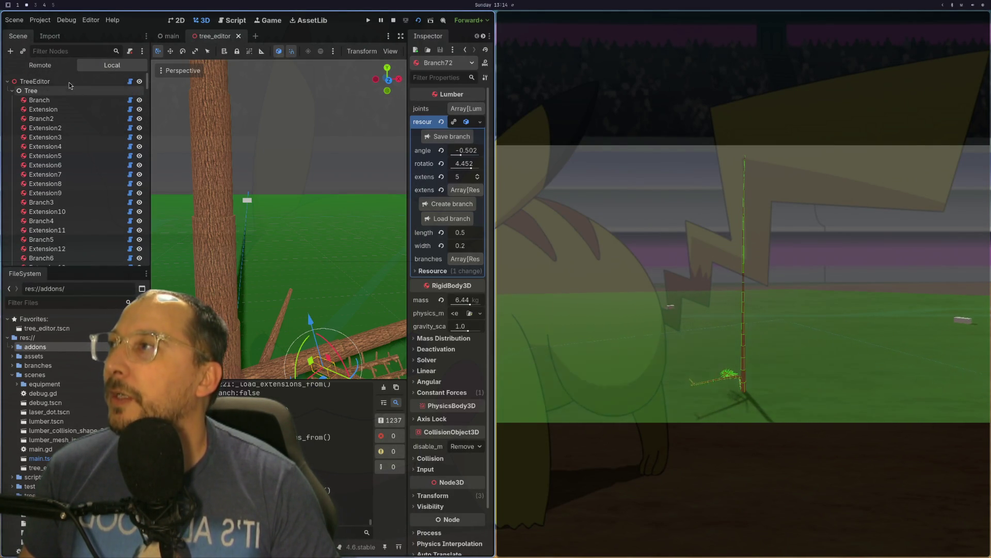
click(69, 81)
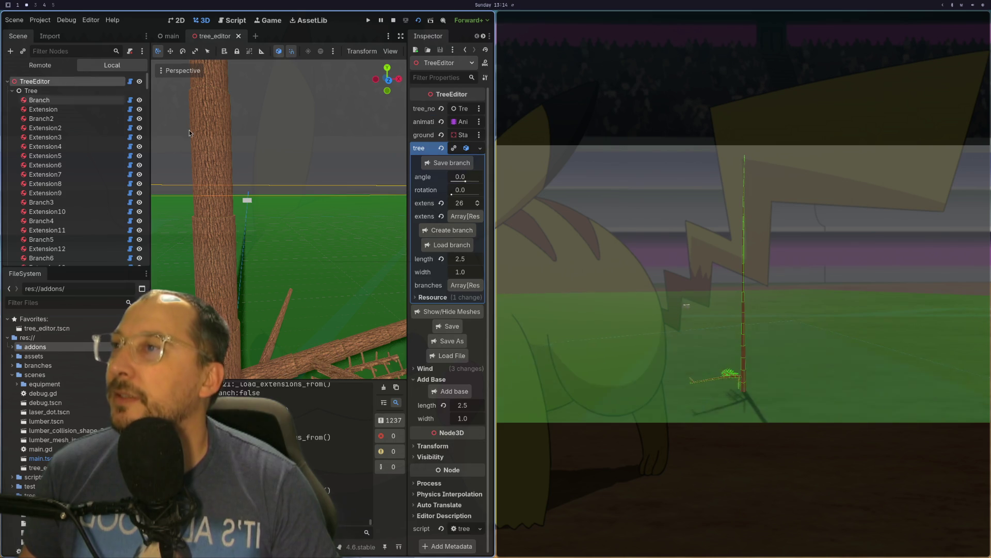
click(454, 313)
mouse_move(333, 292)
mouse_down()
mouse_move(321, 305)
mouse_move(258, 210)
mouse_move(330, 236)
mouse_move(392, 208)
mouse_move(355, 170)
mouse_move(308, 218)
mouse_move(346, 273)
mouse_move(360, 258)
mouse_move(227, 287)
mouse_move(315, 266)
mouse_move(337, 275)
mouse_move(367, 231)
mouse_move(342, 293)
mouse_move(321, 302)
mouse_move(397, 270)
mouse_move(333, 299)
mouse_move(313, 338)
mouse_move(343, 312)
mouse_move(340, 303)
mouse_move(287, 362)
mouse_move(297, 370)
mouse_move(327, 244)
mouse_move(352, 344)
mouse_move(386, 239)
mouse_move(302, 131)
mouse_move(304, 207)
mouse_move(328, 198)
mouse_move(297, 243)
mouse_move(312, 252)
mouse_up()
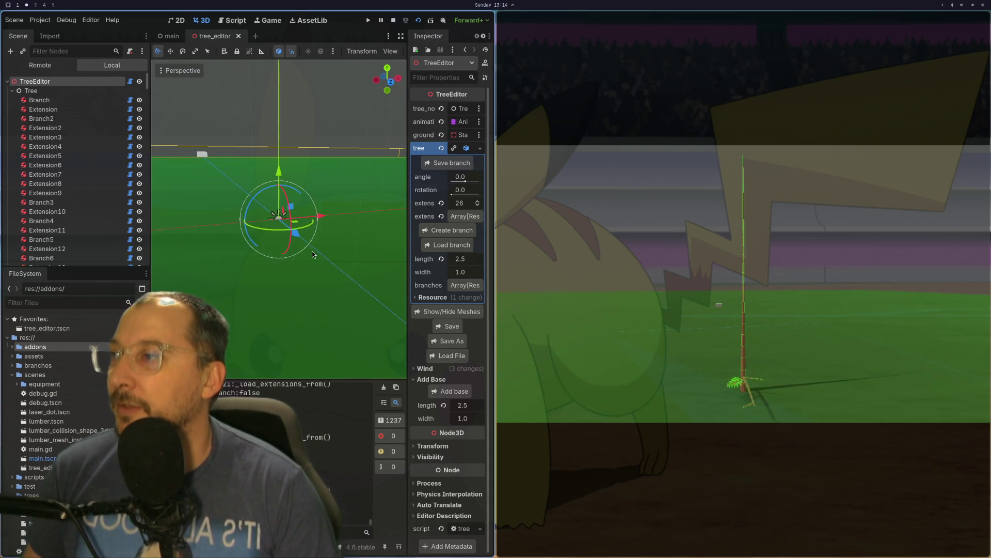
mouse_move(331, 198)
mouse_down()
mouse_move(299, 249)
mouse_move(308, 237)
mouse_move(261, 236)
mouse_move(263, 248)
mouse_move(303, 259)
mouse_move(289, 270)
mouse_move(351, 256)
mouse_move(331, 205)
mouse_up()
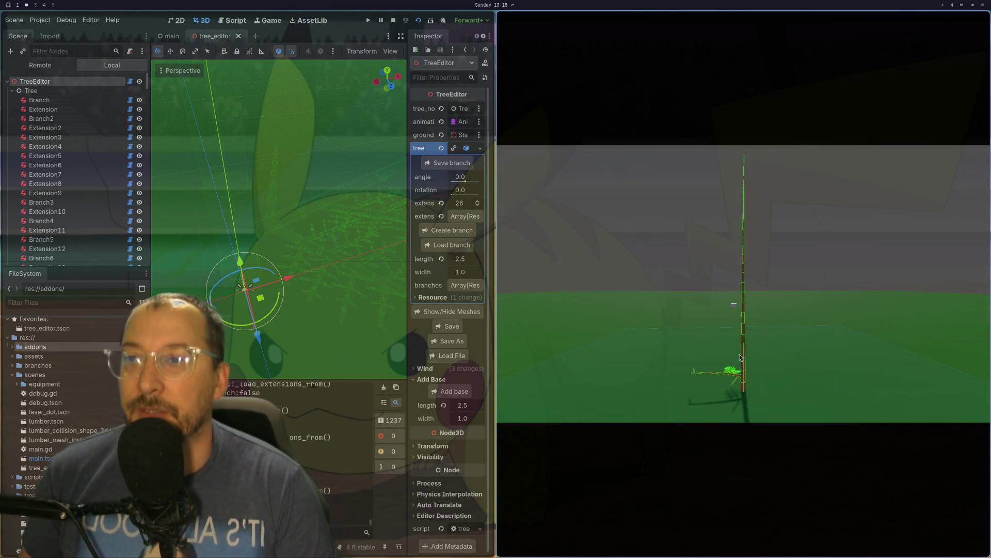
mouse_move(723, 389)
mouse_down()
mouse_move(699, 411)
mouse_move(818, 343)
mouse_move(751, 377)
mouse_up()
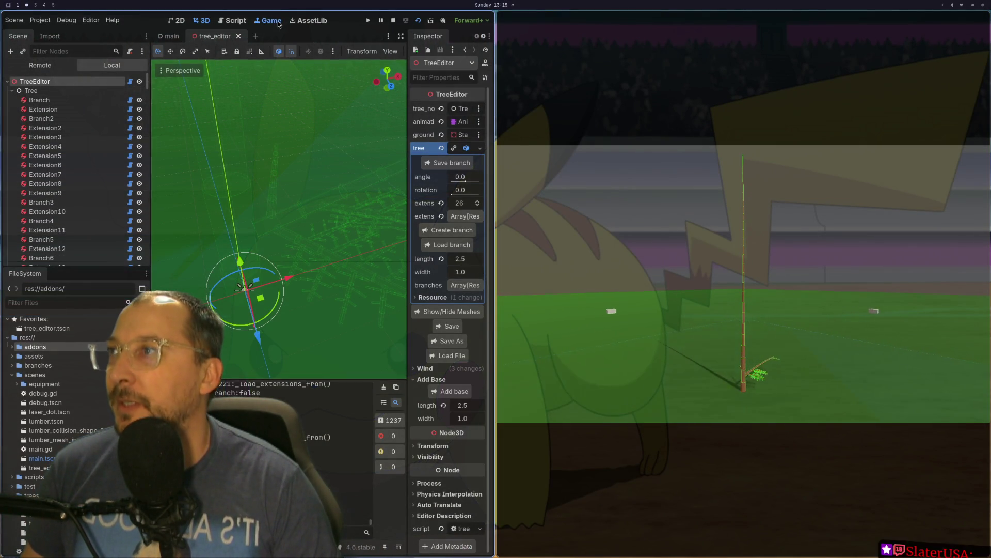
click(268, 20)
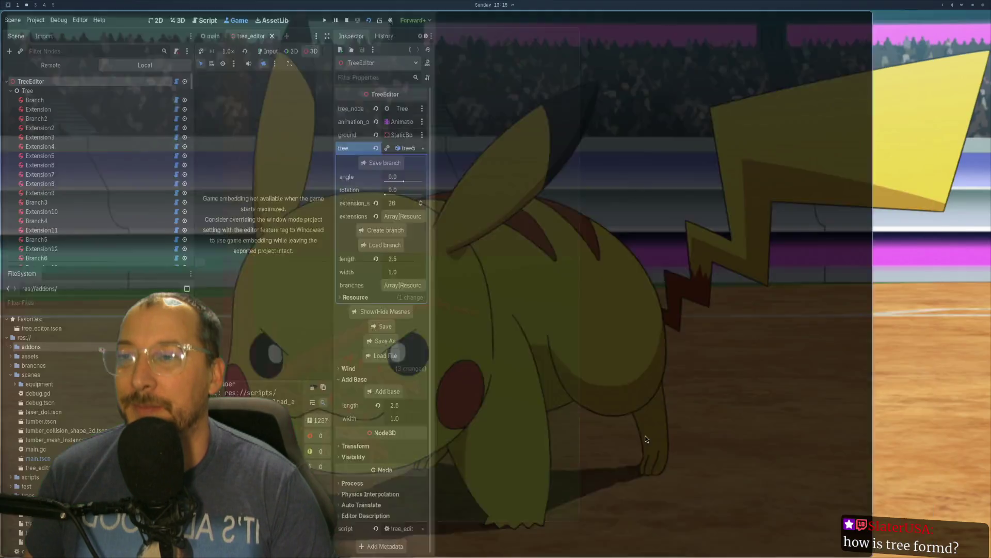
Reselect the TreeEditor root and show the tree meshes again, orbiting level with the trunk.
scroll(593, 279, up, 3)
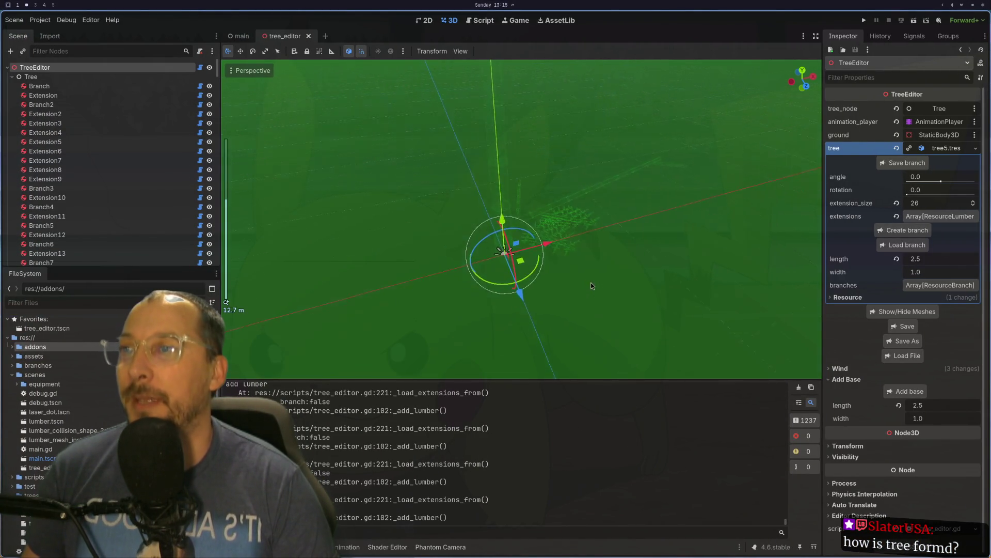
click(529, 213)
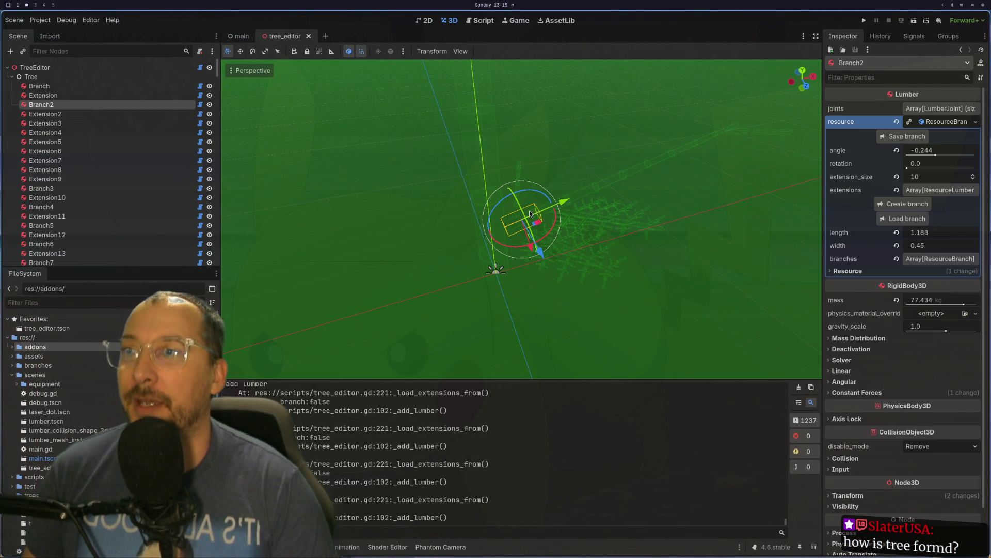
click(312, 114)
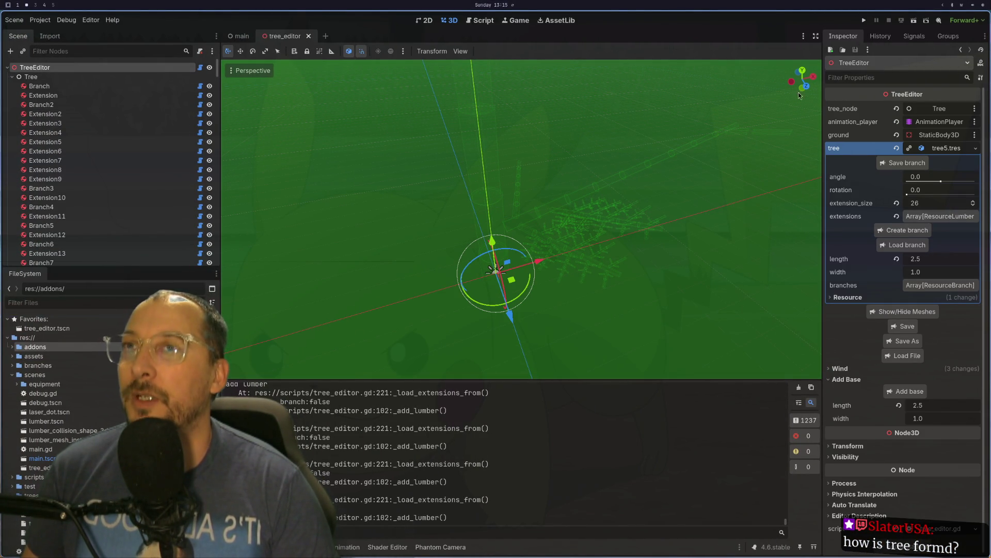
click(903, 311)
scroll(618, 286, up, 4)
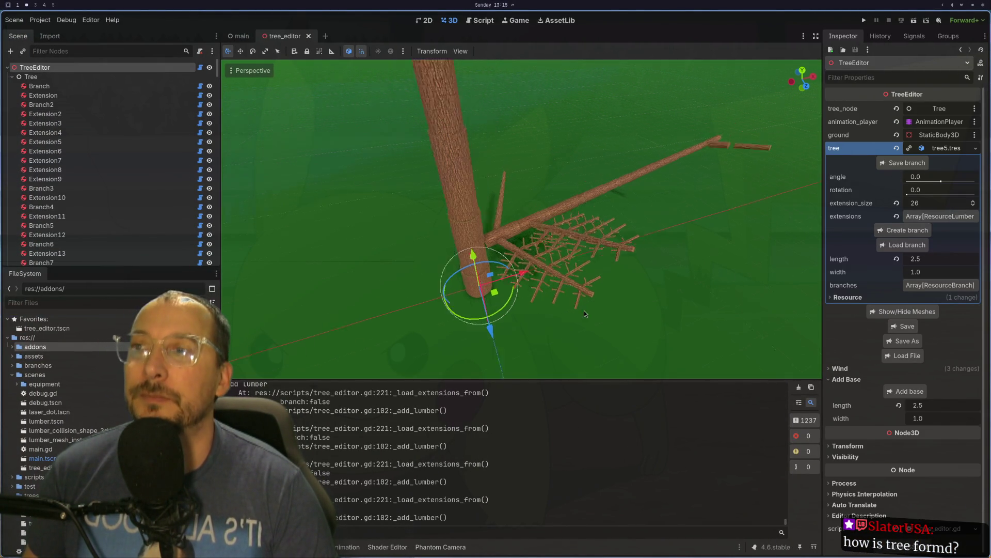
mouse_move(528, 321)
mouse_down()
mouse_move(612, 196)
mouse_move(575, 237)
mouse_move(592, 284)
mouse_move(562, 300)
mouse_up()
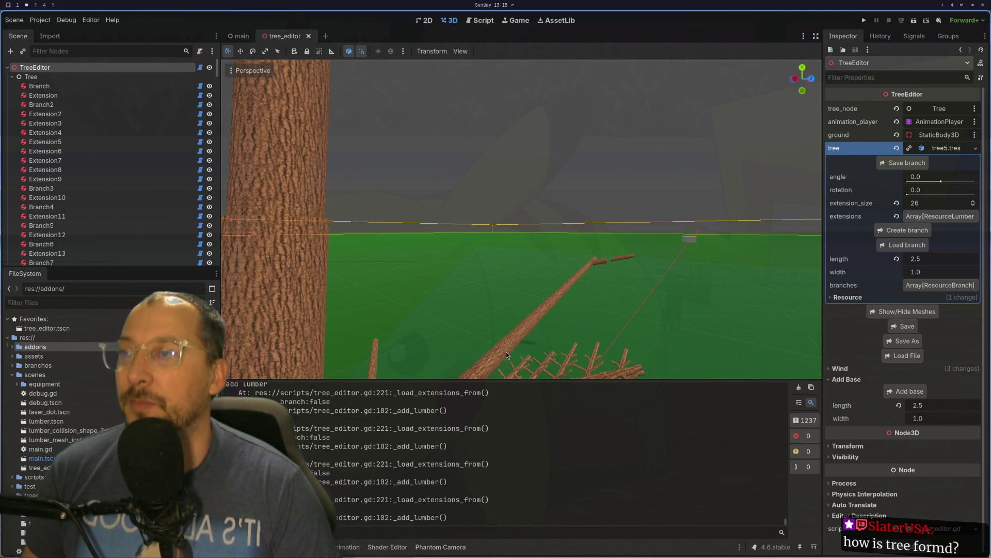
Select the Extension3 log and orbit out around the trunk, fallen log and branch lattice.
click(503, 358)
drag(580, 359, 794, 193)
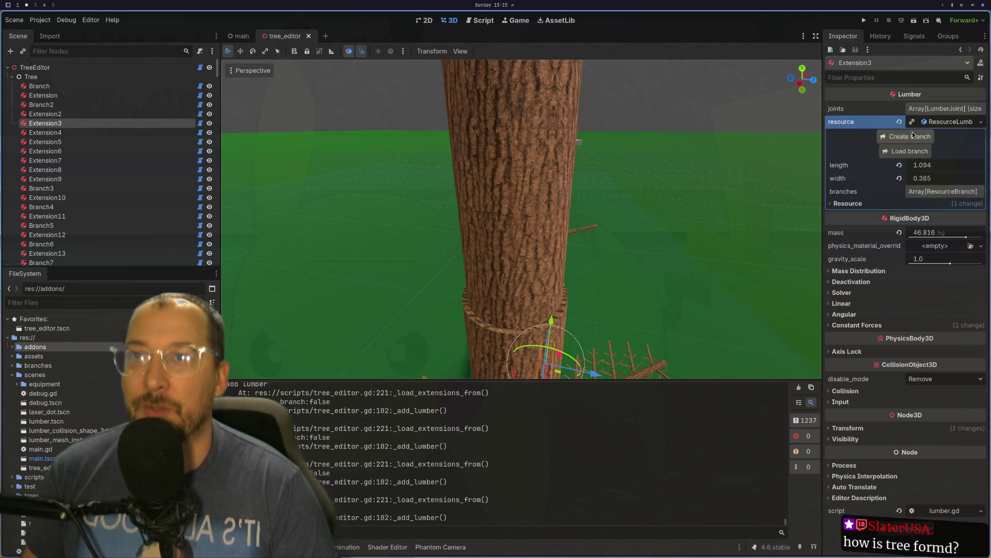
mouse_move(749, 263)
mouse_down()
mouse_move(702, 290)
mouse_move(652, 235)
mouse_move(687, 212)
mouse_move(659, 256)
mouse_move(558, 279)
mouse_up()
scroll(659, 256, up, 3)
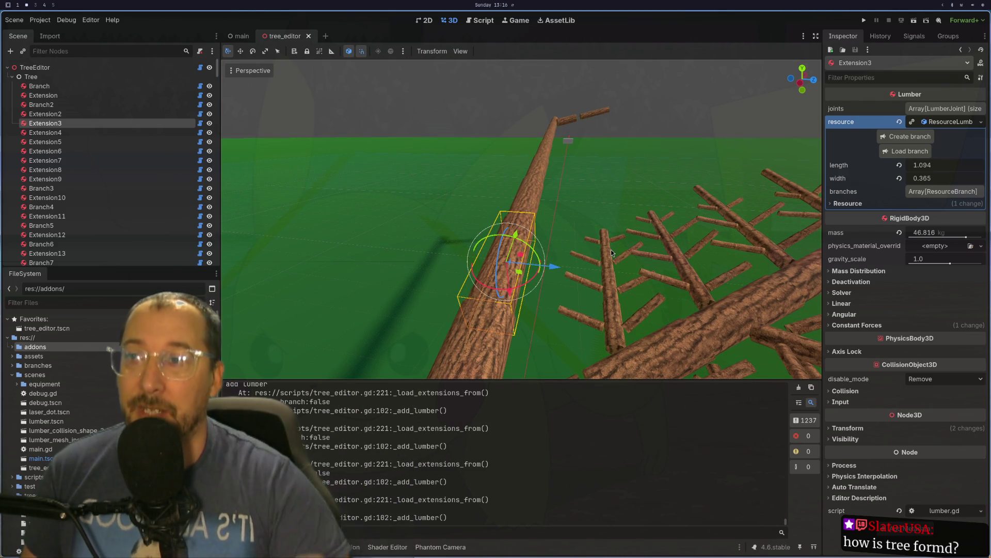
mouse_move(621, 254)
mouse_down()
mouse_move(600, 215)
mouse_move(553, 225)
mouse_move(568, 227)
mouse_move(545, 255)
mouse_up()
scroll(553, 225, down, 3)
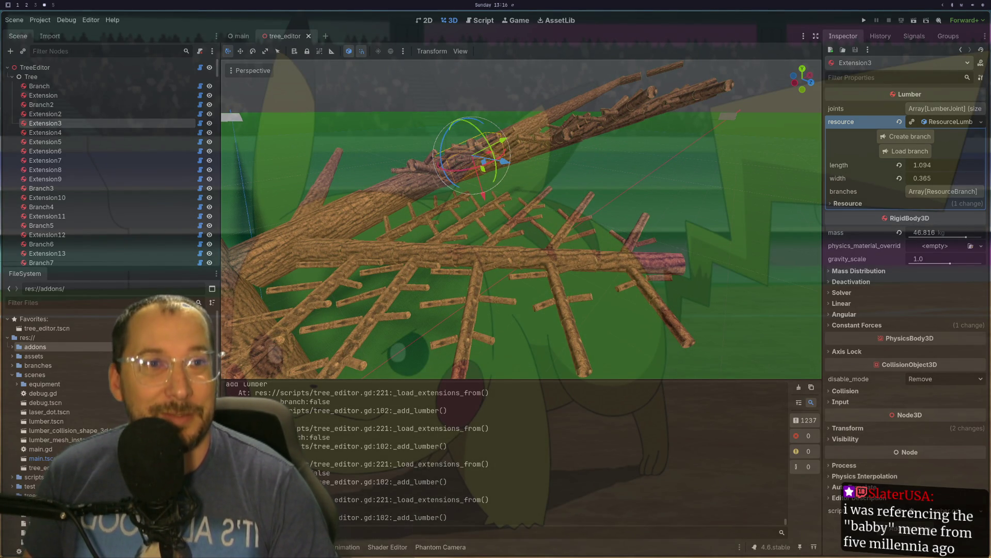
mouse_move(723, 331)
mouse_down()
mouse_move(654, 295)
mouse_move(614, 303)
mouse_move(726, 315)
mouse_move(689, 303)
mouse_move(686, 283)
mouse_move(647, 334)
mouse_move(643, 224)
mouse_up()
Select Branch3 and Extension9, expanding Extension9's resource and briefly its branches array.
click(623, 214)
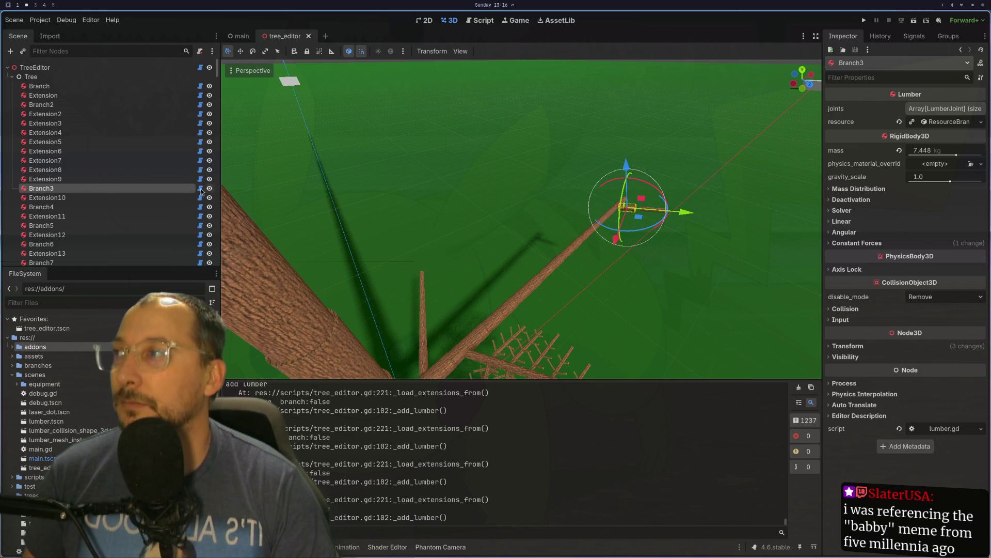
click(545, 208)
click(669, 215)
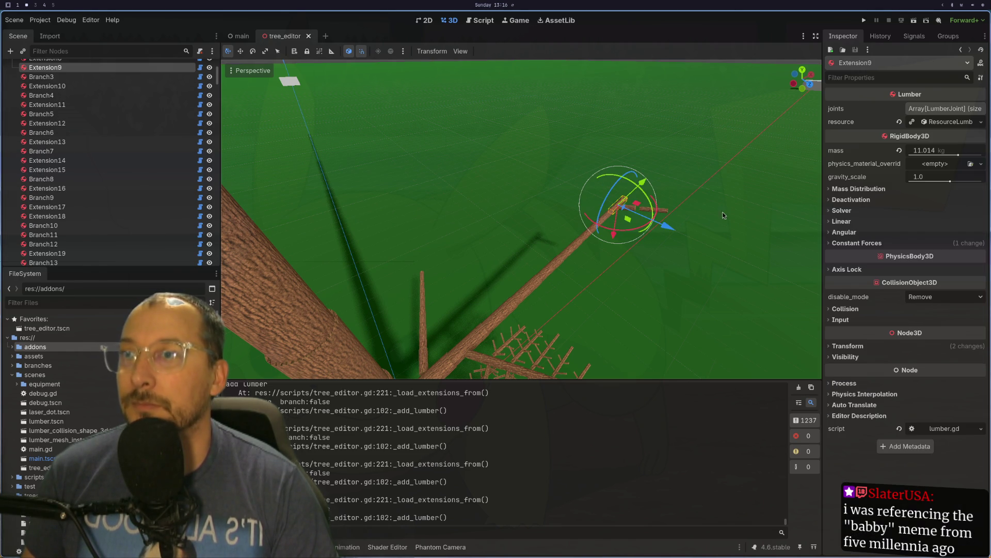
click(940, 123)
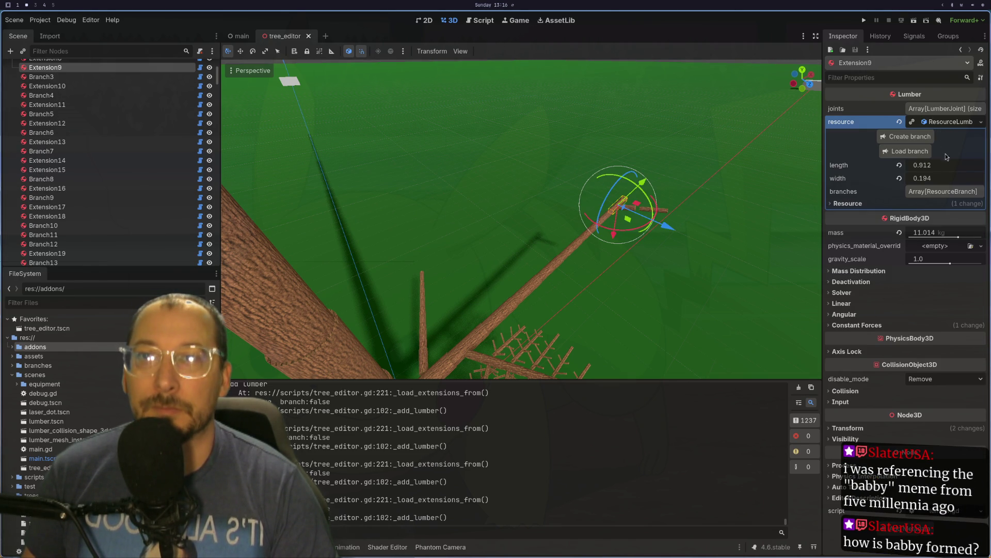
click(934, 195)
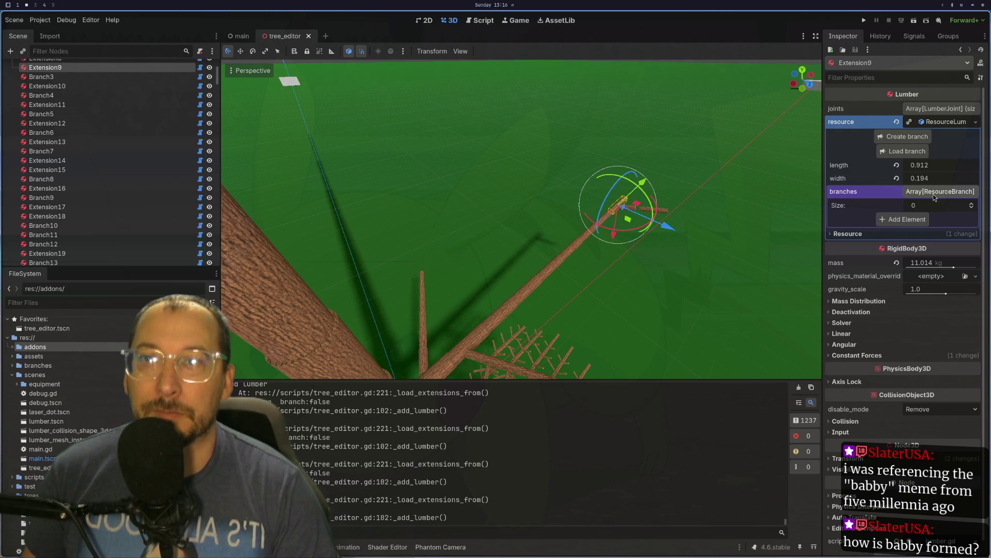
click(934, 197)
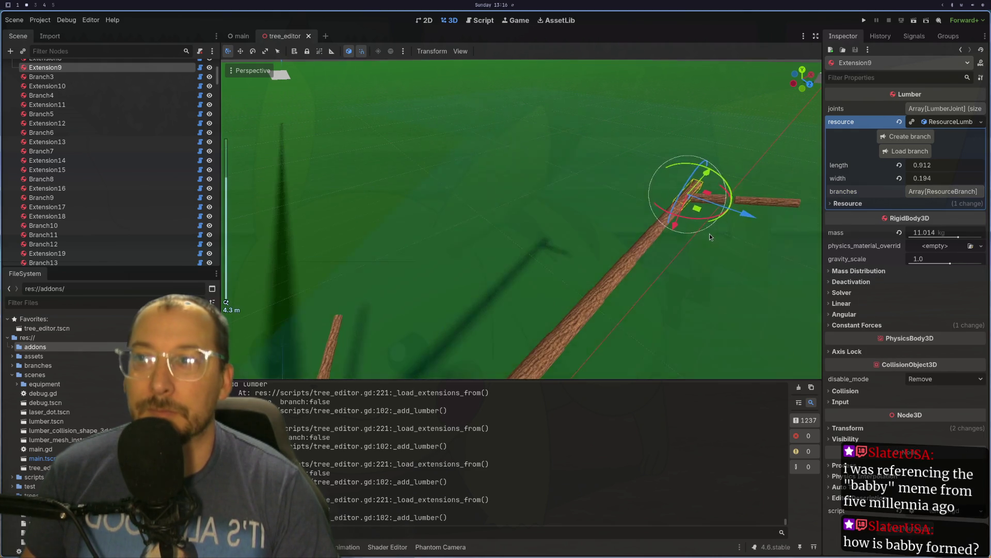
scroll(597, 290, up, 3)
scroll(597, 290, down, 4)
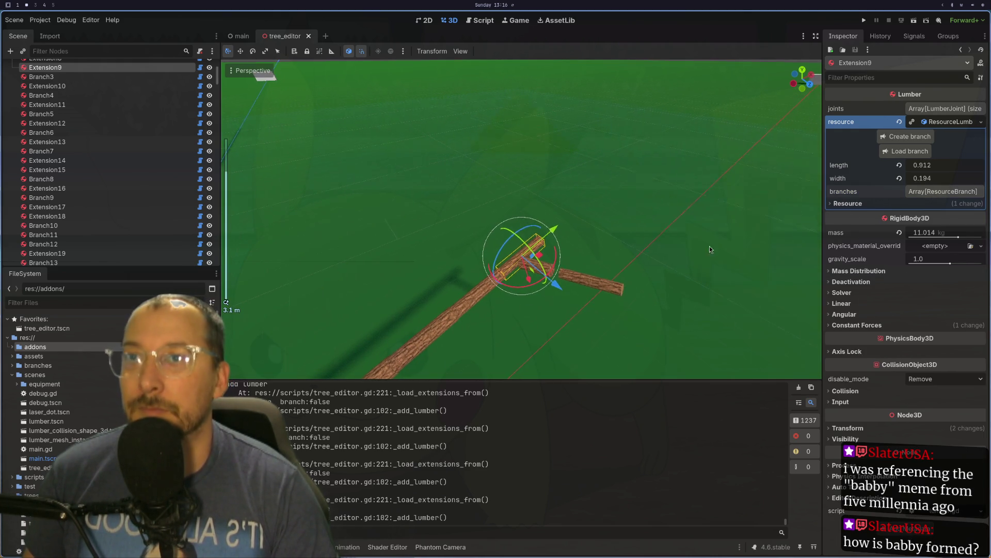
Click through the ground, Extension10, Branch3, Extension9 and Extension8 logs, ending on Branch2.
click(643, 272)
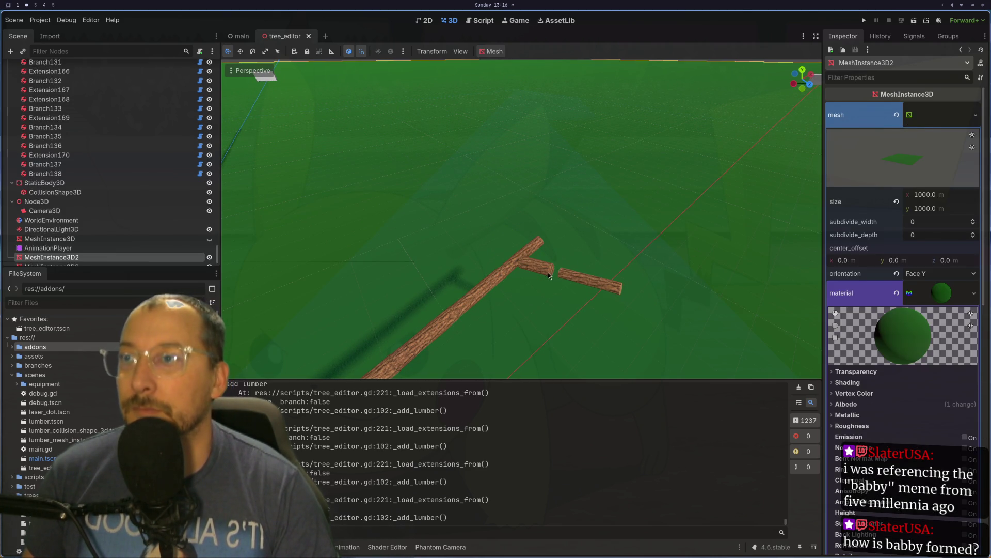
click(548, 276)
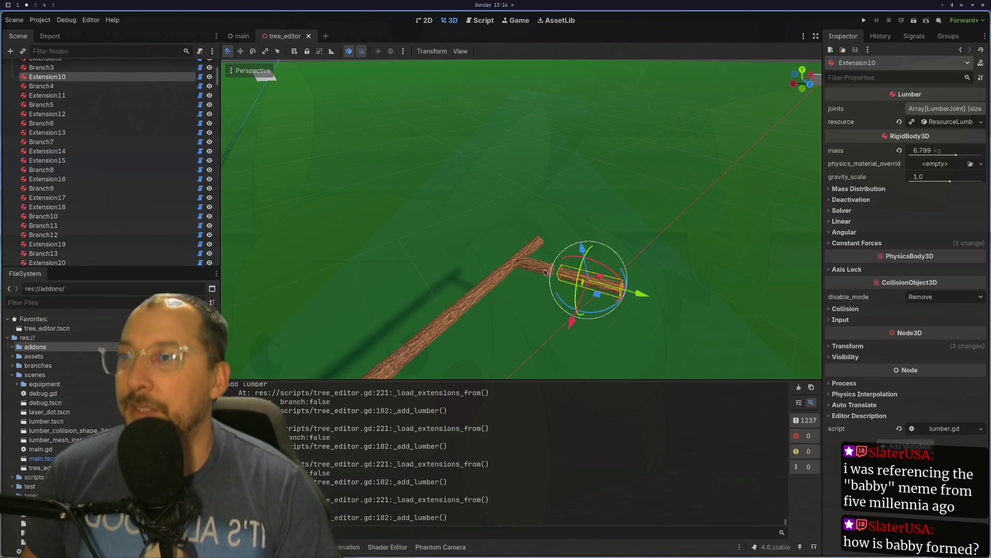
click(526, 261)
click(513, 261)
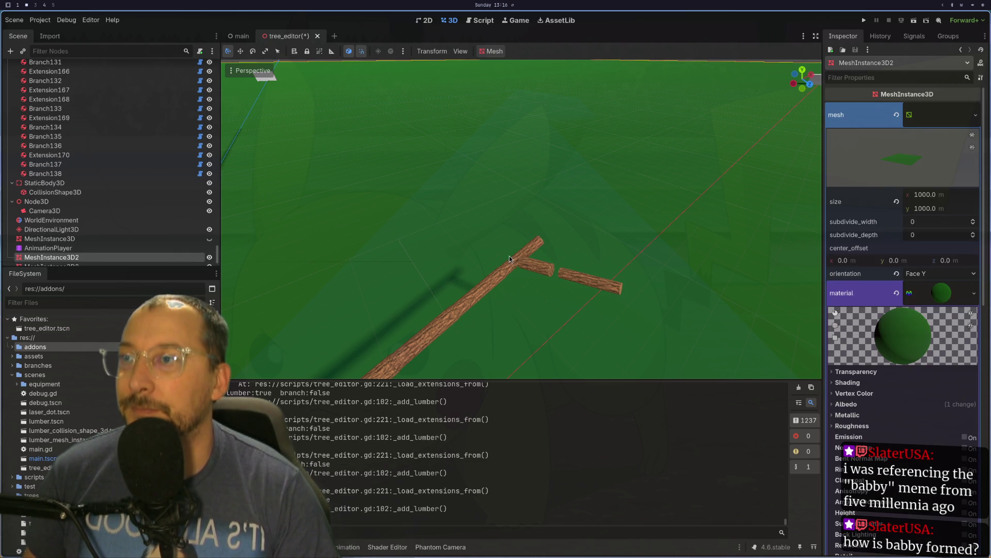
click(515, 266)
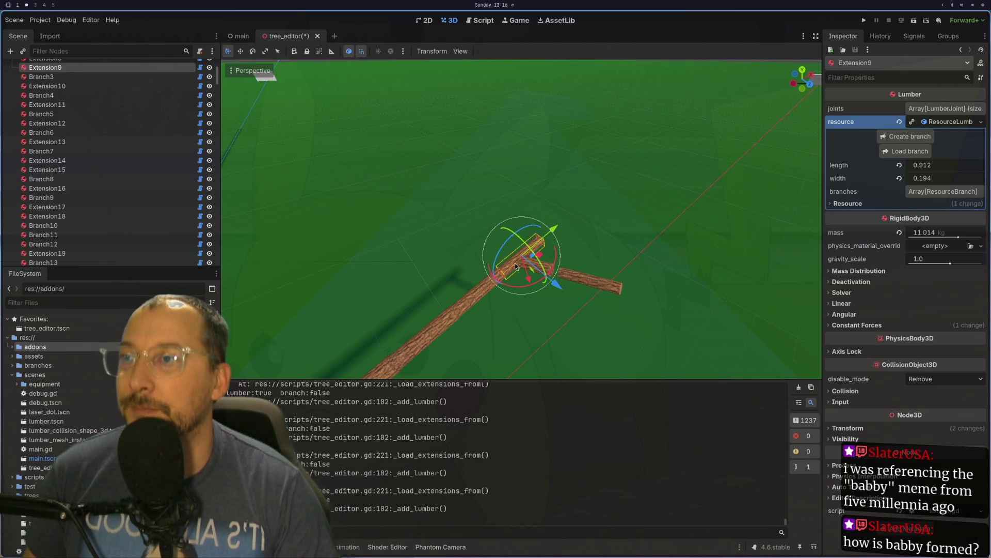
click(477, 301)
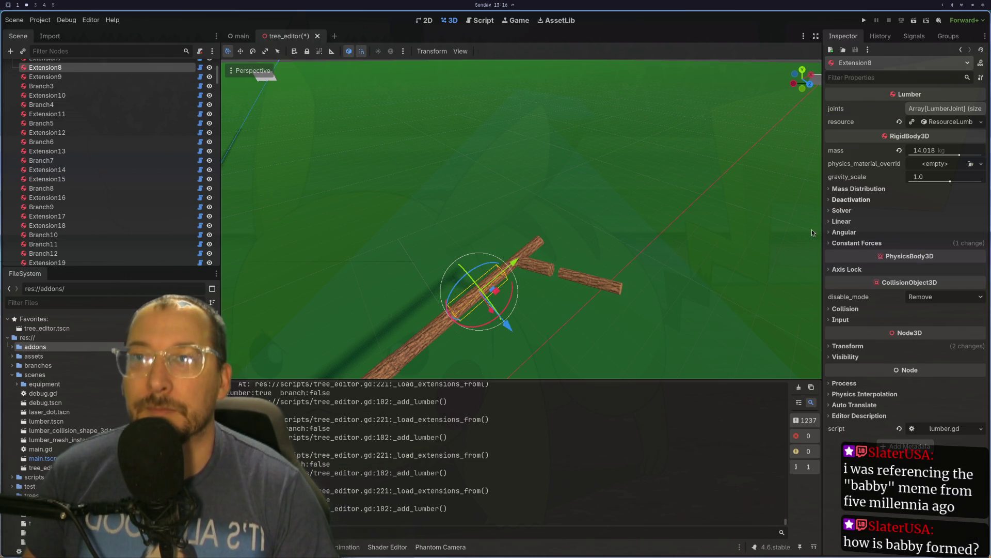
scroll(631, 271, up, 5)
click(369, 351)
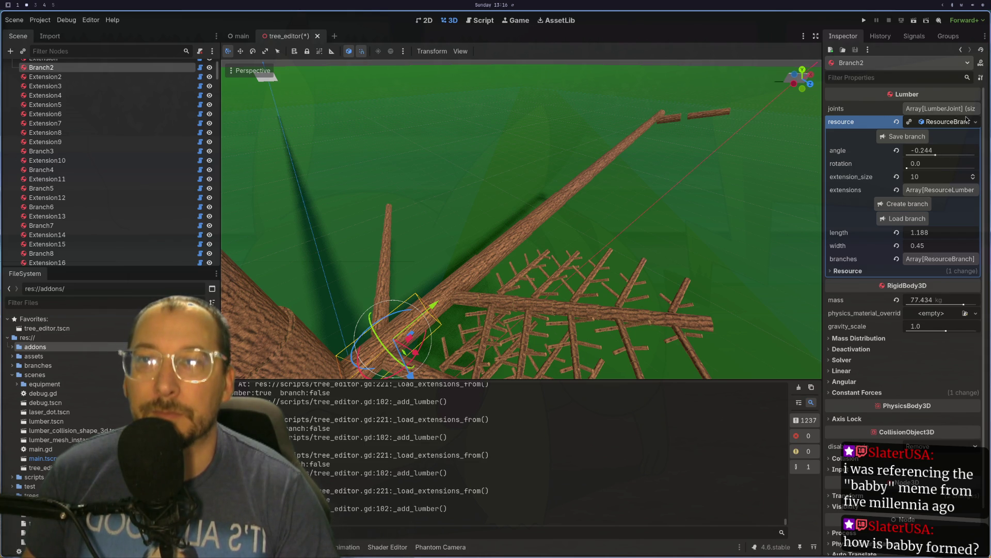
Lower Branch2's extension_size from 10 to 7, checking the shortened limb between clicks, then select TreeEditor.
click(950, 122)
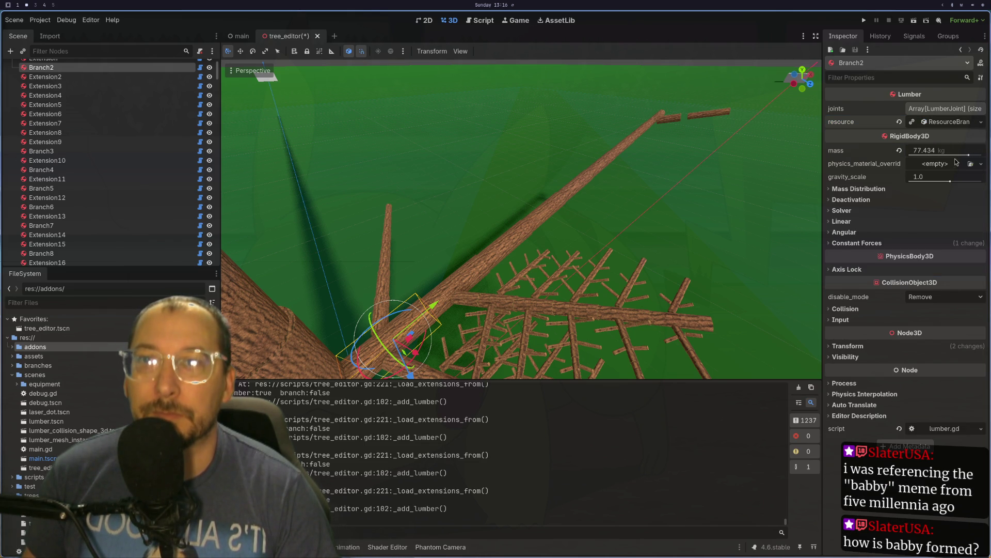
click(958, 126)
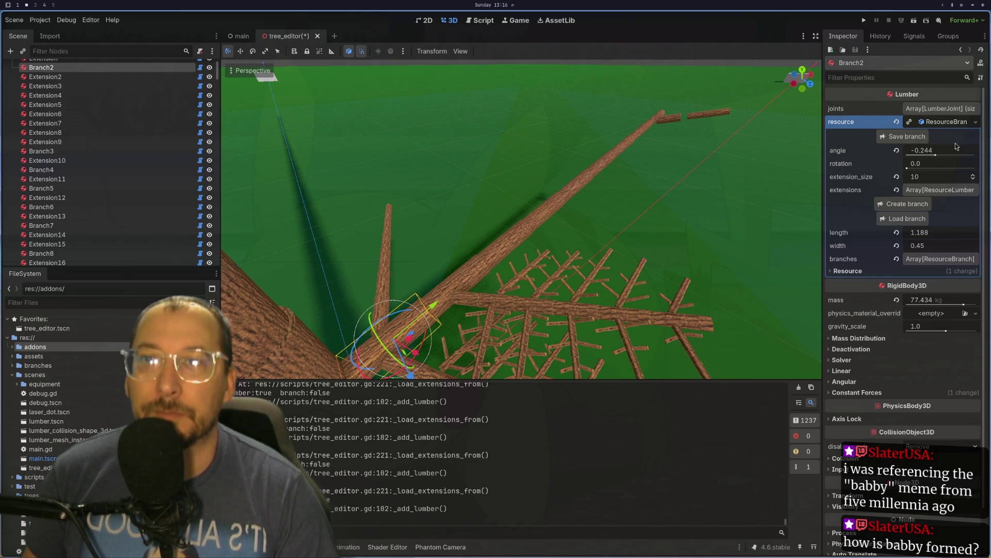
click(973, 179)
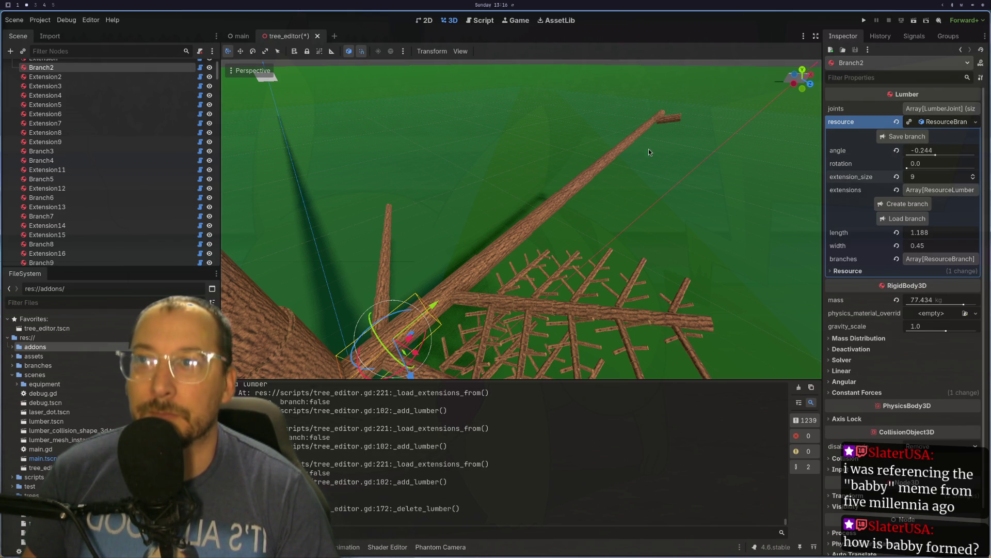
click(643, 152)
click(385, 323)
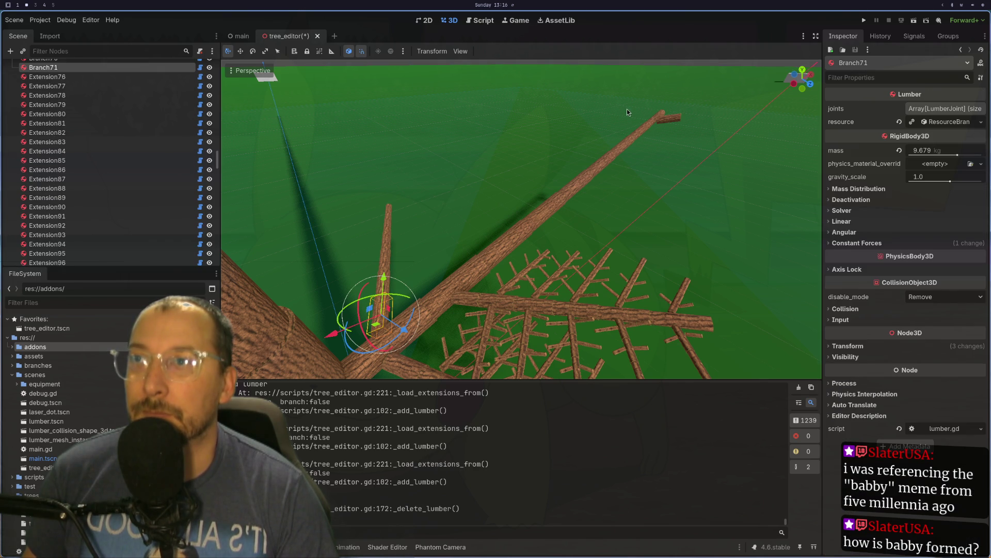
click(647, 116)
click(652, 128)
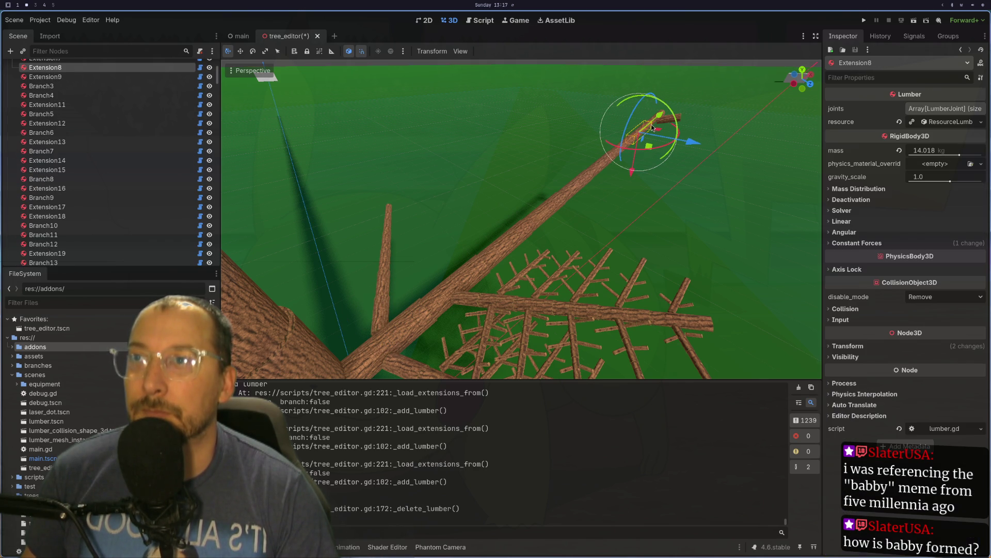
click(432, 309)
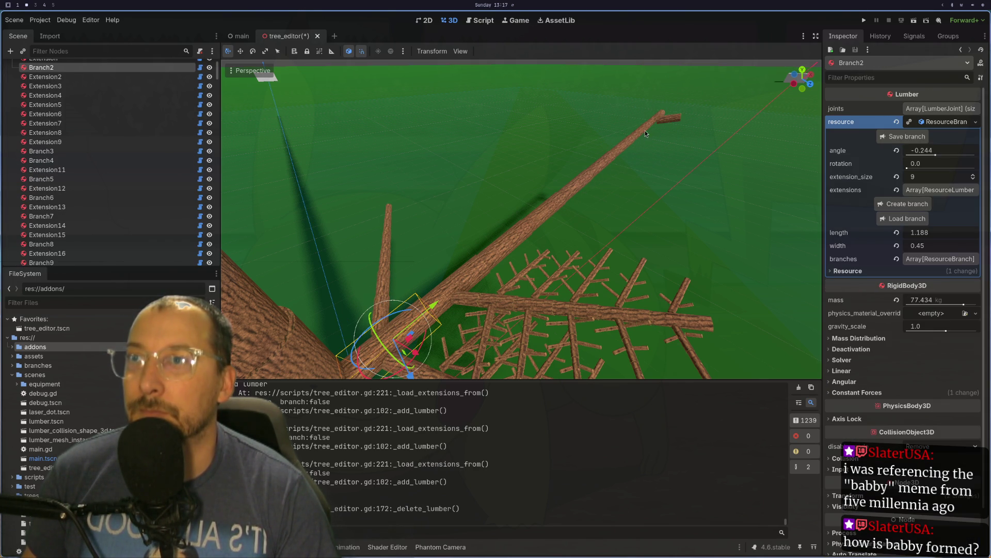
click(973, 178)
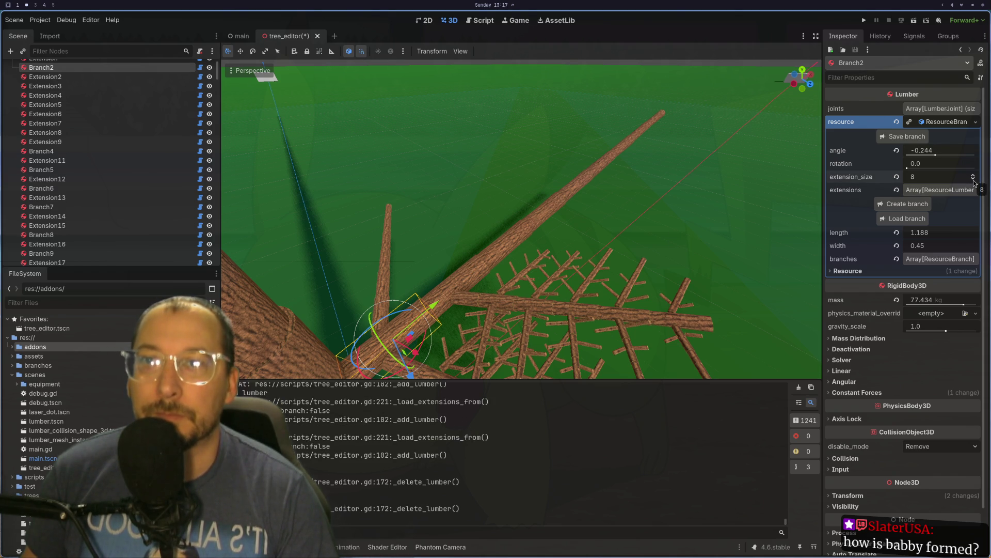
click(974, 180)
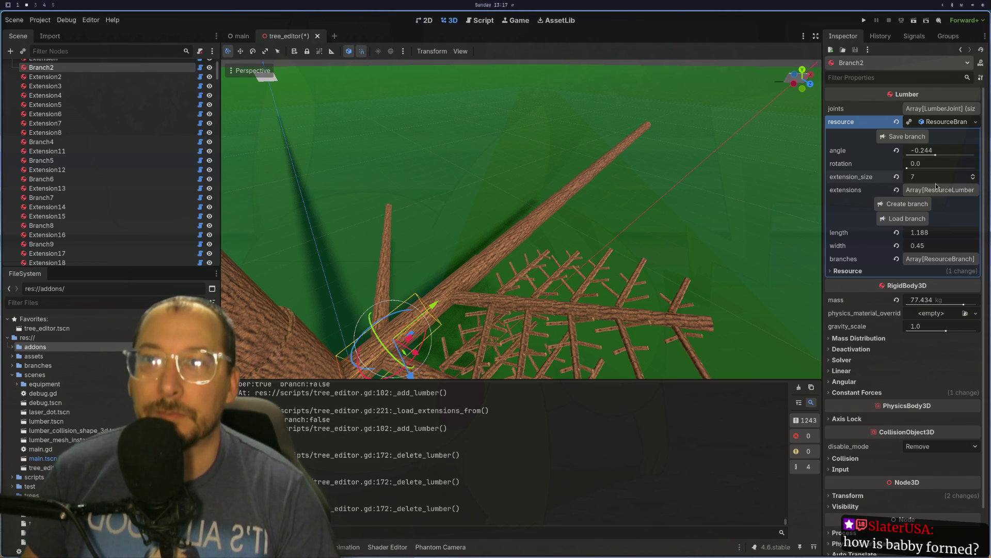
scroll(115, 76, up, 3)
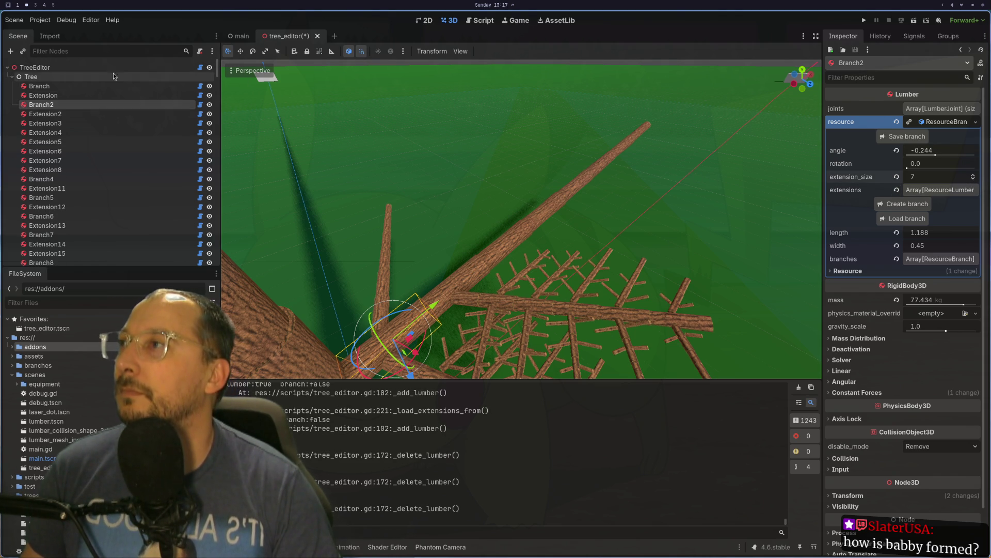
click(107, 68)
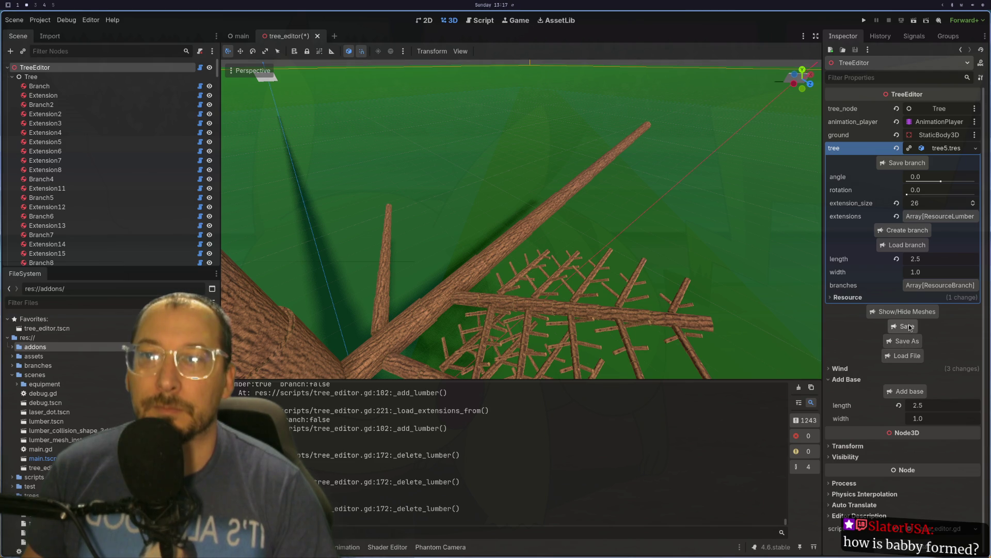
Save and run the tree editor scene, viewing the trunk and side branch fullscreen, then restoring the window.
click(914, 21)
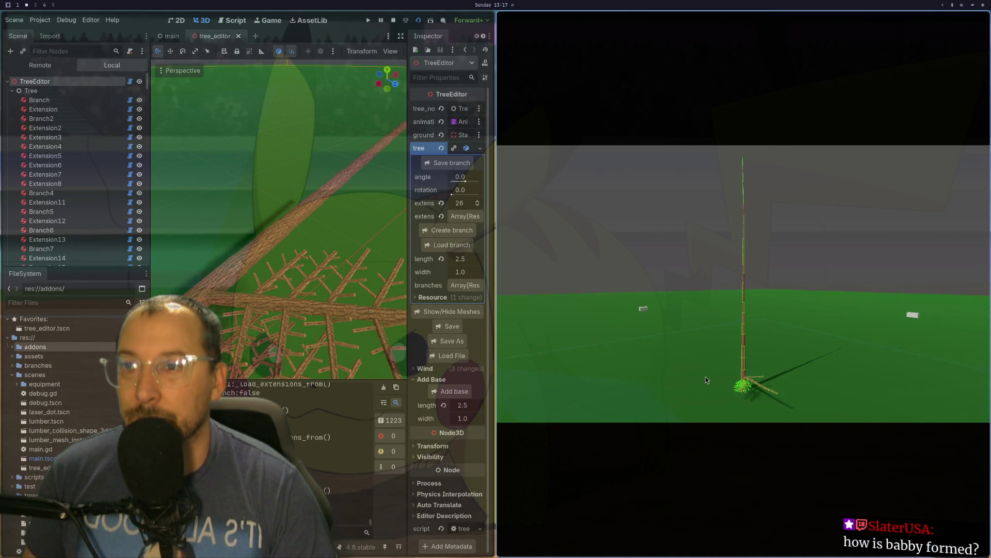
key(super+f)
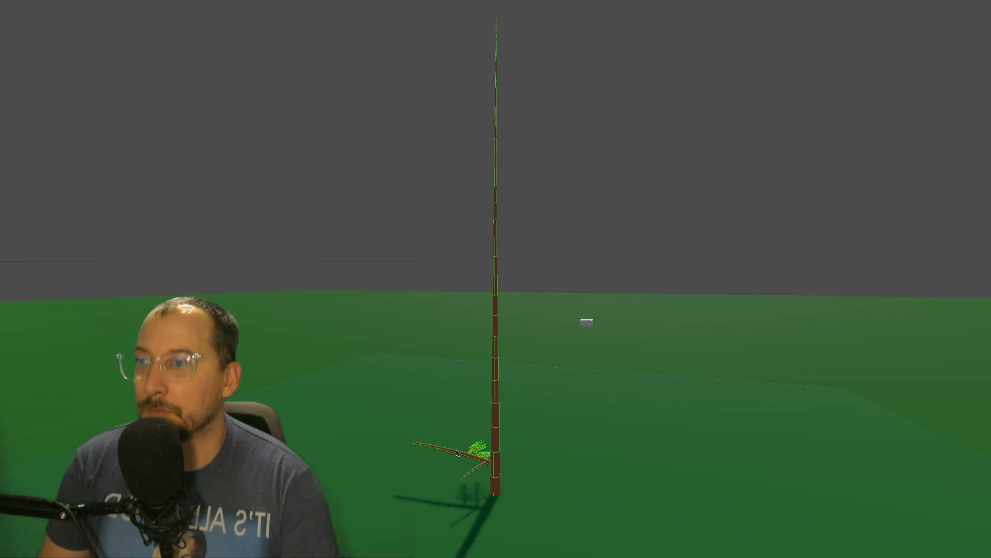
key(super+f)
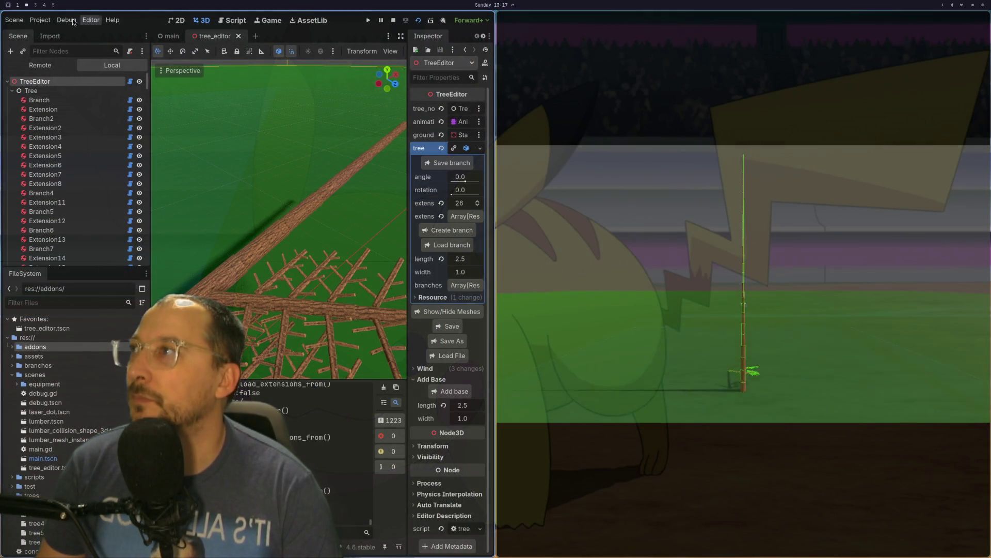
Stop the running game and relaunch the project so it starts from the Godot splash screen.
click(58, 25)
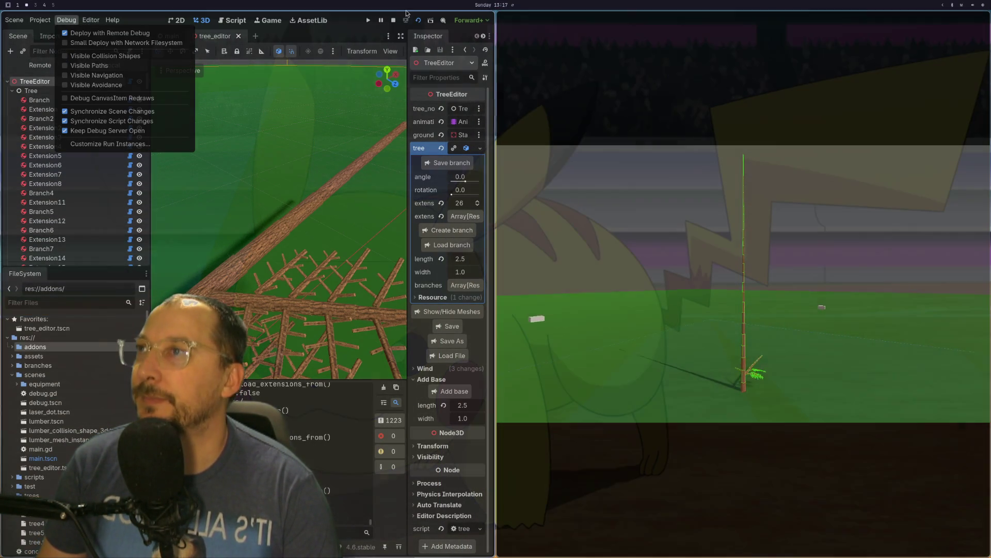
click(406, 14)
click(418, 20)
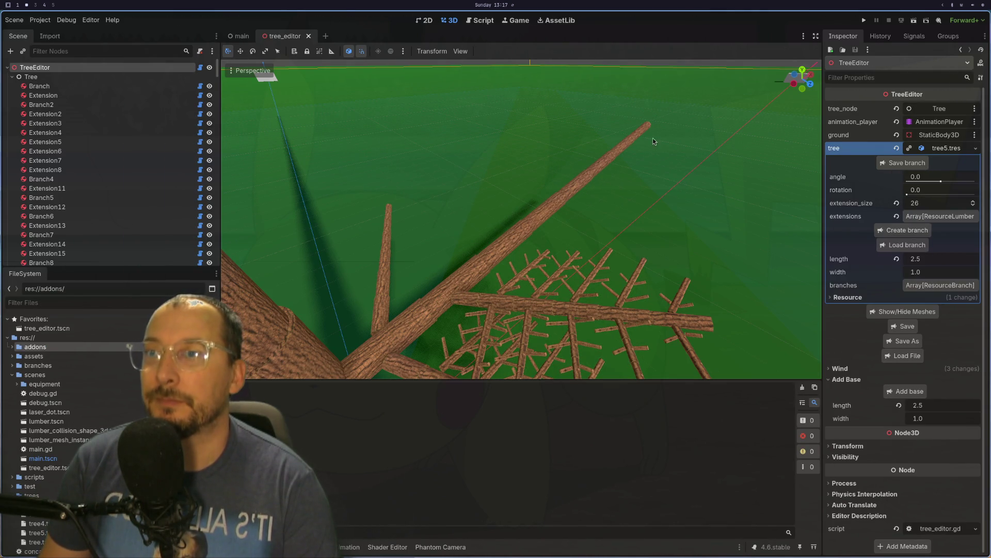
click(914, 20)
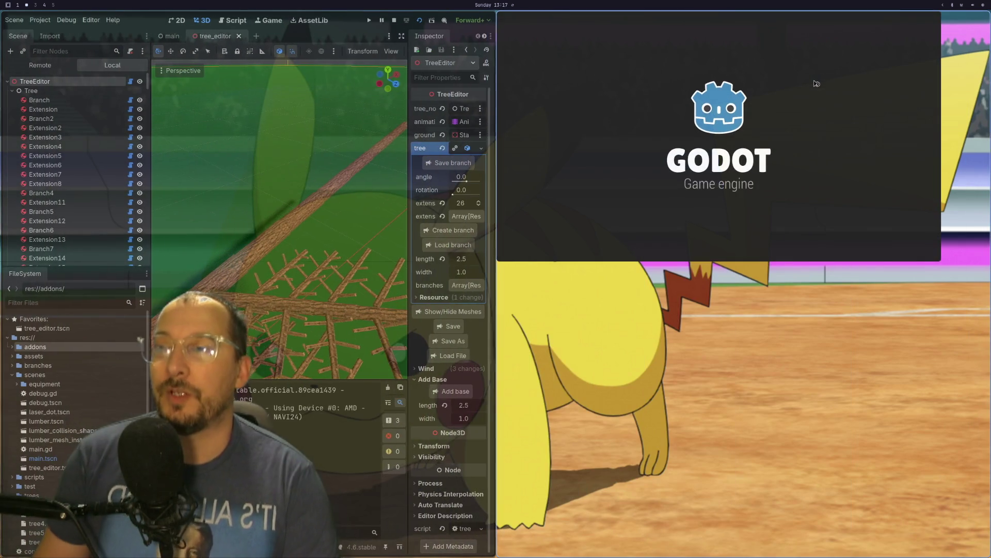